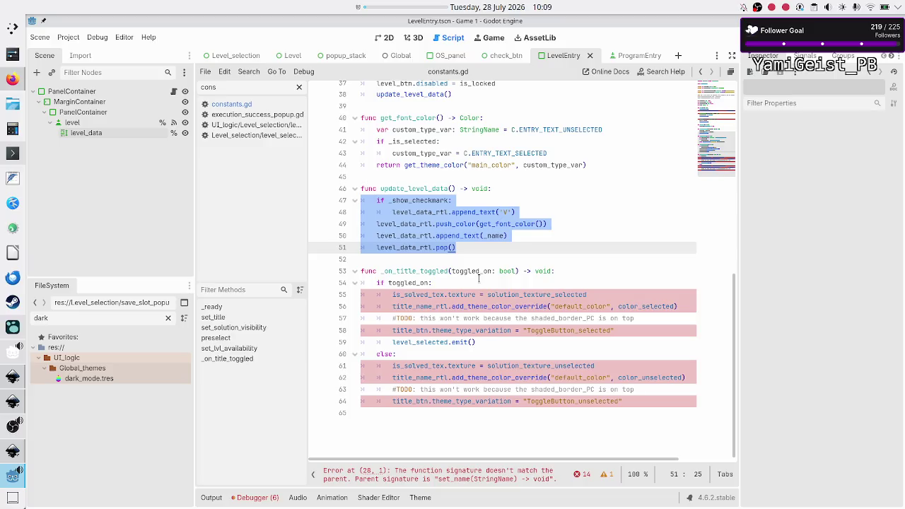
- Select the is_solved_tex texture assignment inside _on_title_toggled
{"action": "key", "text": "Up"}
{"action": "key", "text": "Up"}
{"action": "key", "text": "Up"}
{"action": "key", "text": "Up"}
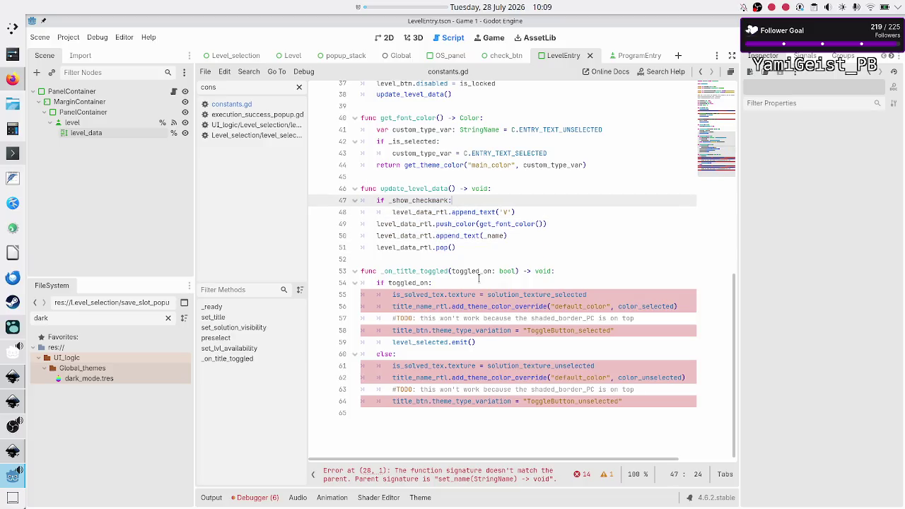
{"action": "key", "text": "Down"}
{"action": "key", "text": "Down"}
{"action": "key", "text": "Down"}
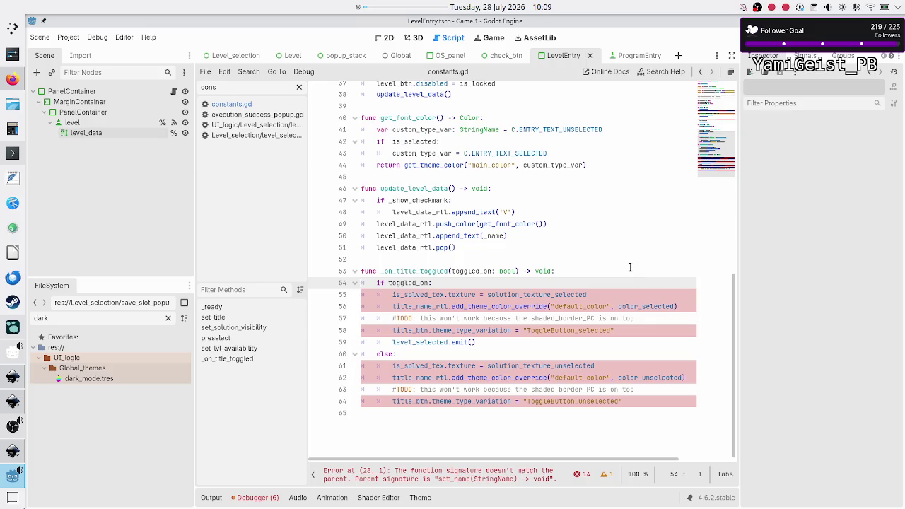
{"action": "key", "text": "Down"}
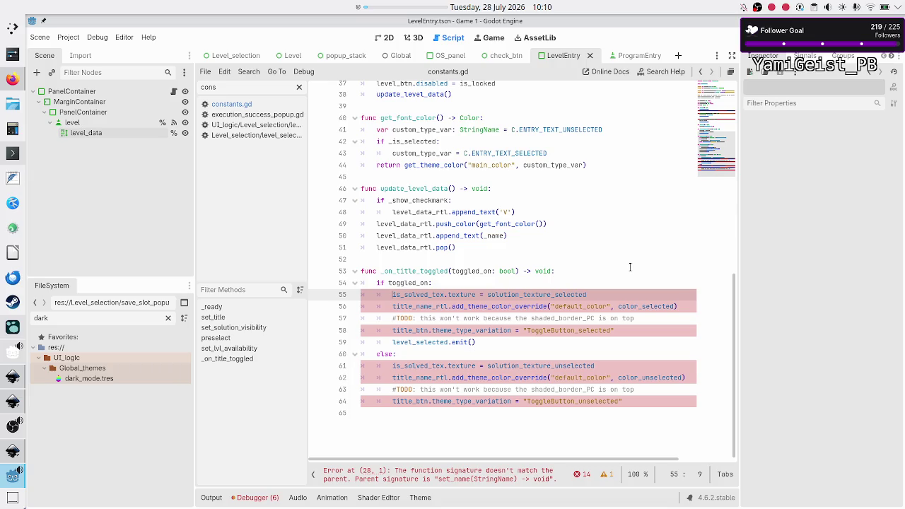
{"action": "key", "text": "shift+End"}
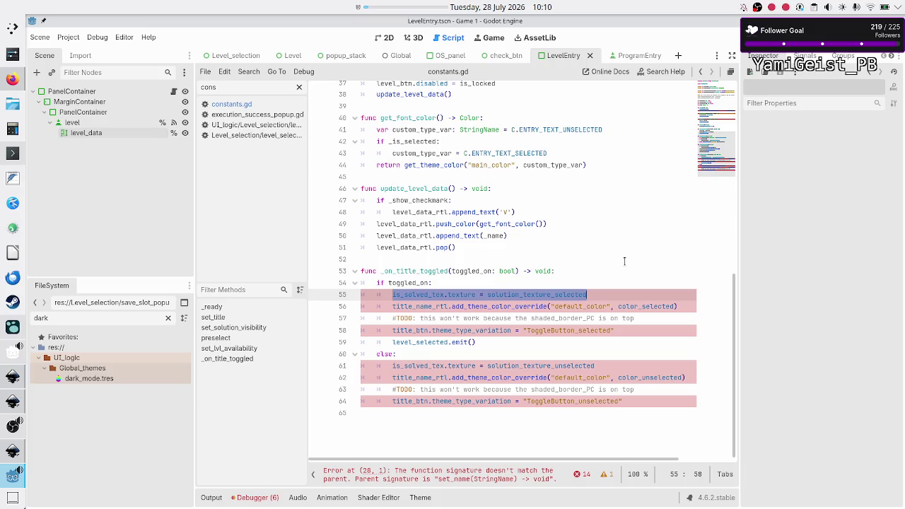
{"action": "scroll", "coordinate": [618, 276], "scroll_direction": "up", "scroll_amount": 10}
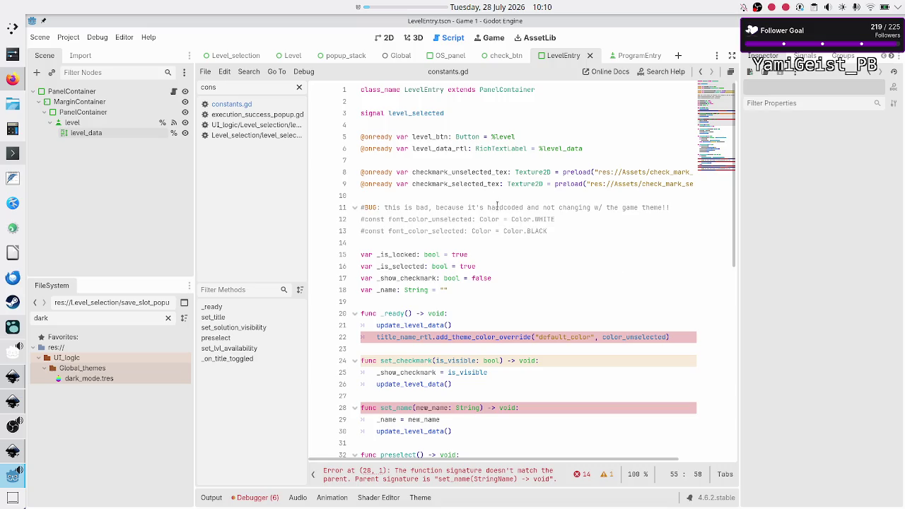
- Comment out the checkmark texture preloads on lines 8–9 and delete the blank line after them
{"action": "left_click", "coordinate": [478, 169]}
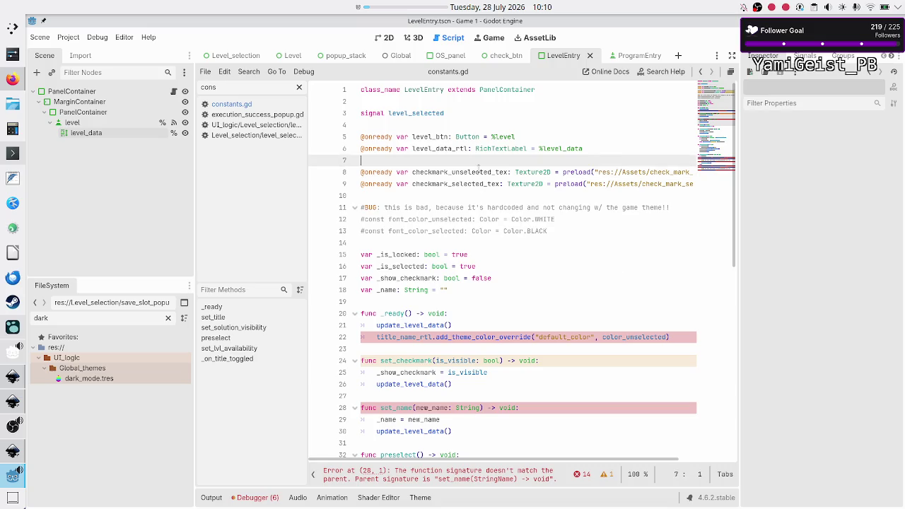
{"action": "key", "text": "Home"}
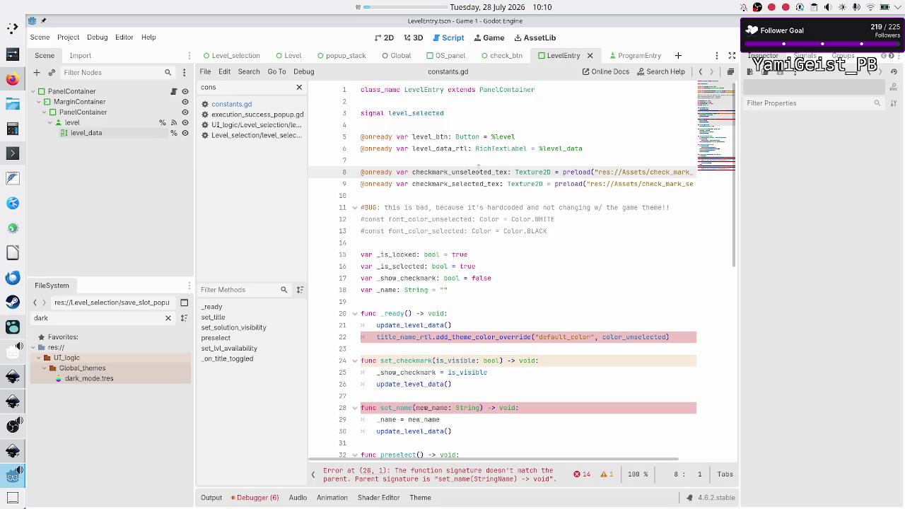
{"action": "key", "text": "shift+Down"}
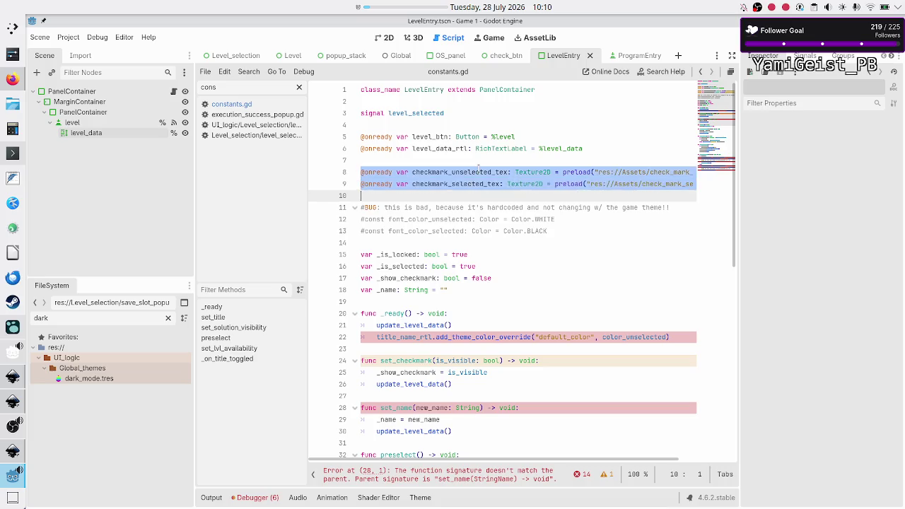
{"action": "key", "text": "shift+End"}
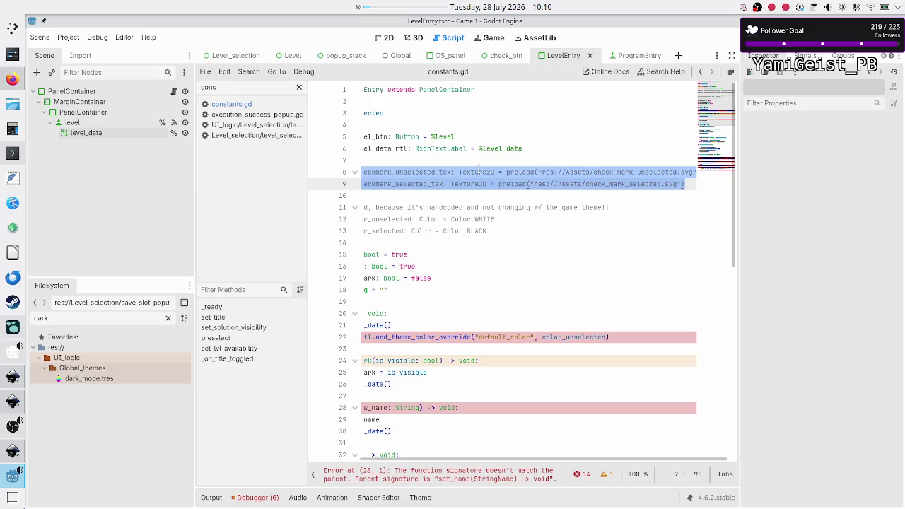
{"action": "key", "text": "ctrl+k"}
{"action": "key", "text": "Down"}
{"action": "key", "text": "Down"}
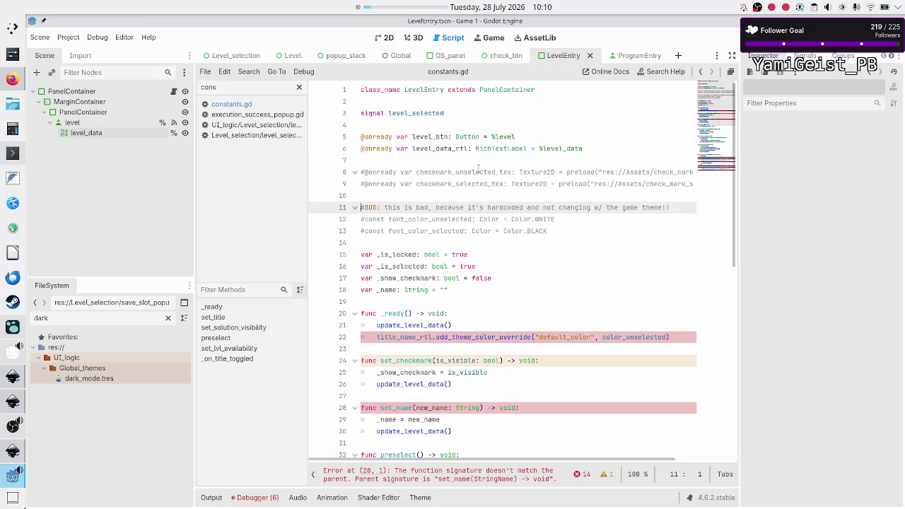
{"action": "key", "text": "BackSpace"}
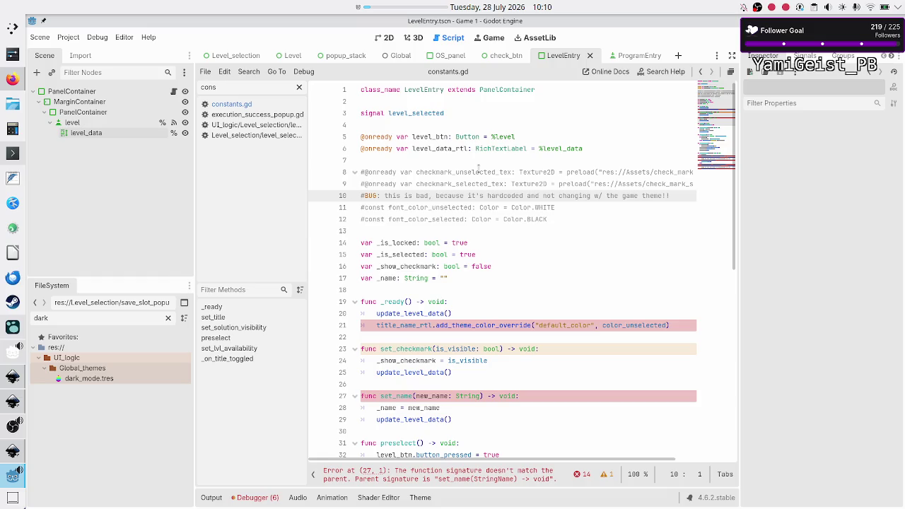
{"action": "key", "text": "Down"}
{"action": "scroll", "coordinate": [523, 247], "scroll_direction": "down", "scroll_amount": 10}
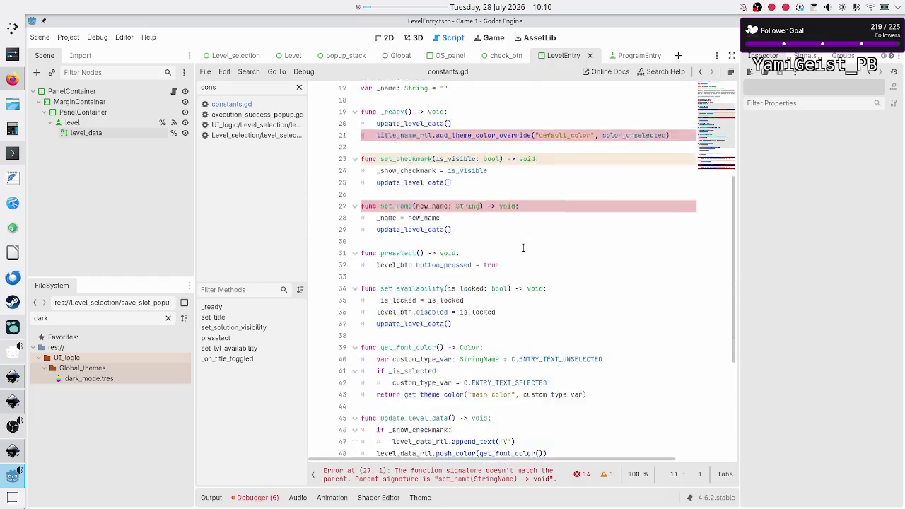
- Delete the is_solved_tex assignment line from the toggled-on branch
{"action": "left_click", "coordinate": [483, 319]}
{"action": "key", "text": "Down"}
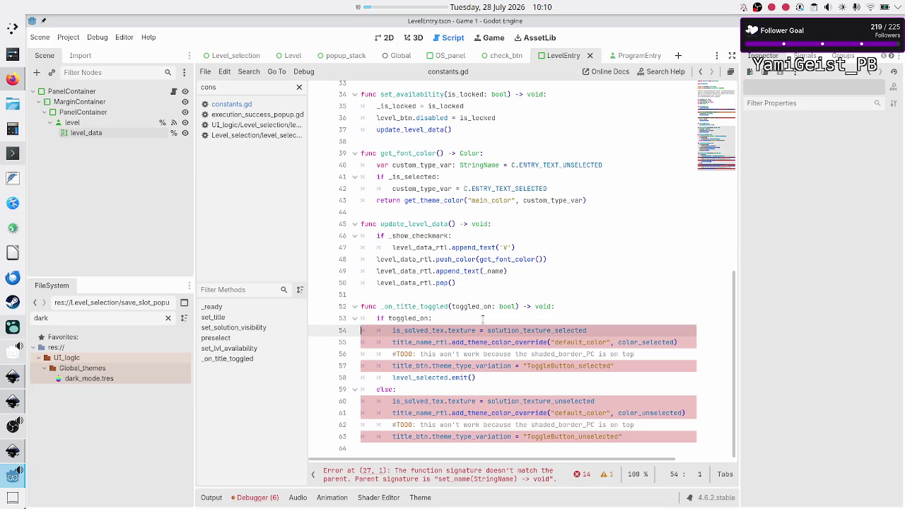
{"action": "key", "text": "shift+Down"}
{"action": "key", "text": "BackSpace"}
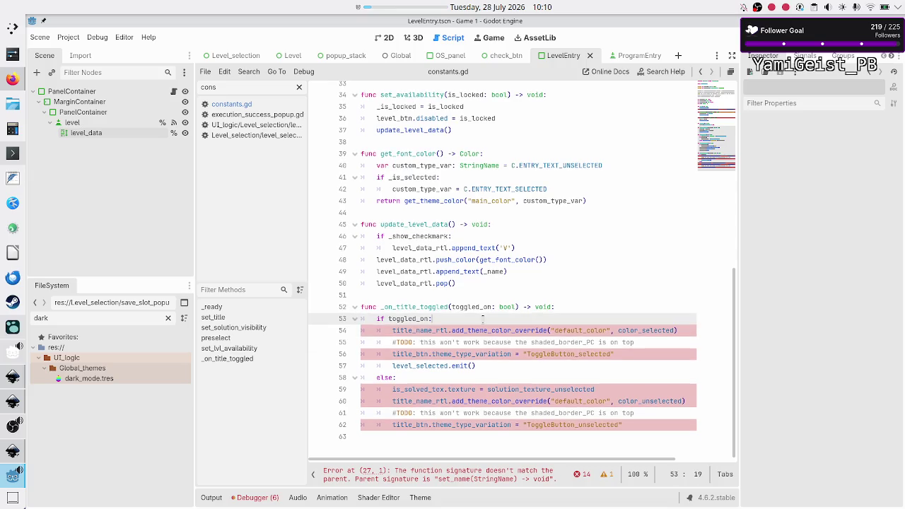
- Delete the title_name_rtl color_selected theme colour override line
{"action": "key", "text": "shift+End"}
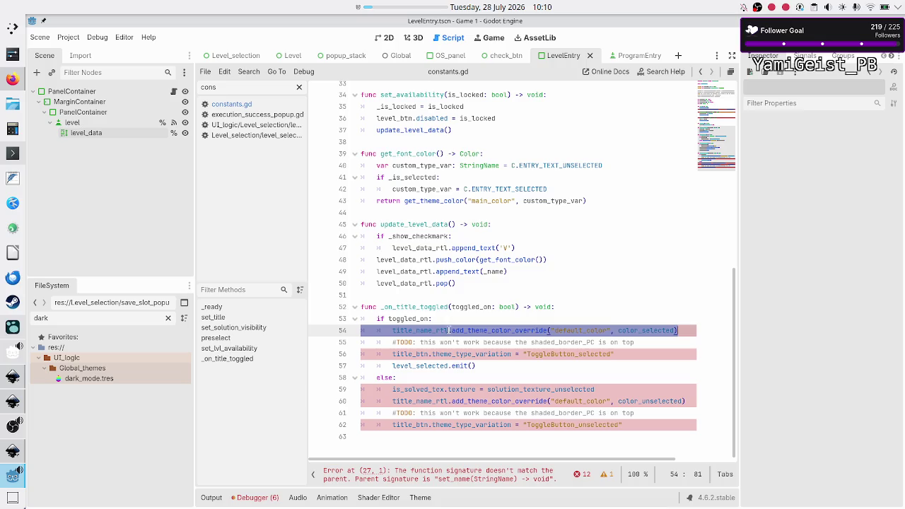
{"action": "left_click", "coordinate": [441, 331]}
{"action": "left_click", "coordinate": [574, 330]}
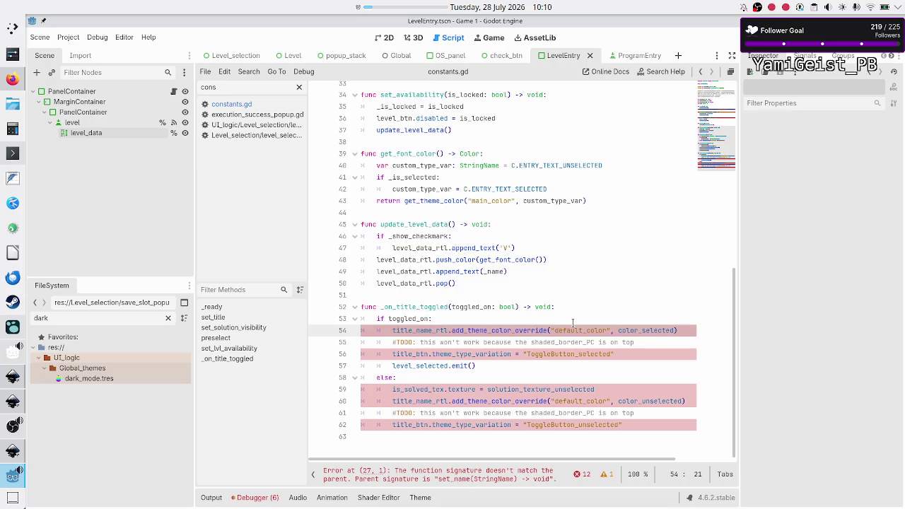
{"action": "double_click", "coordinate": [657, 332]}
{"action": "triple_click", "coordinate": [657, 331]}
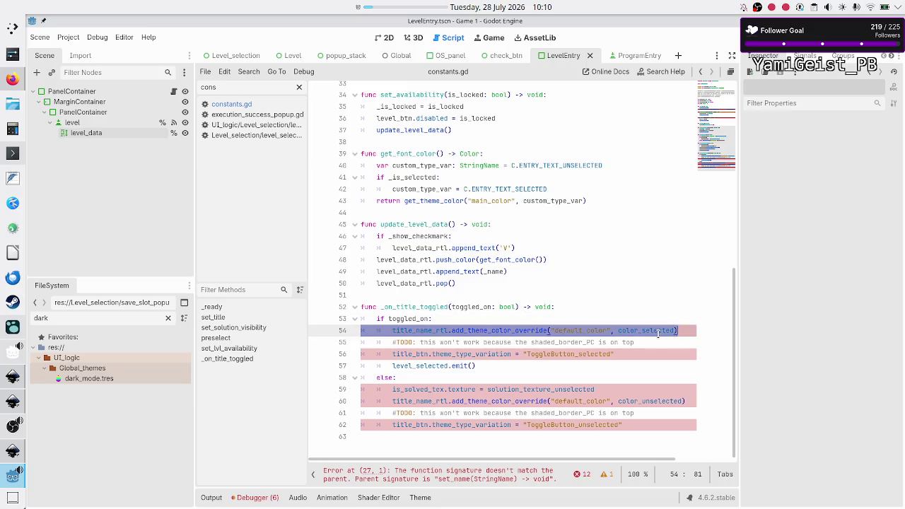
{"action": "key", "text": "BackSpace"}
{"action": "key", "text": "BackSpace"}
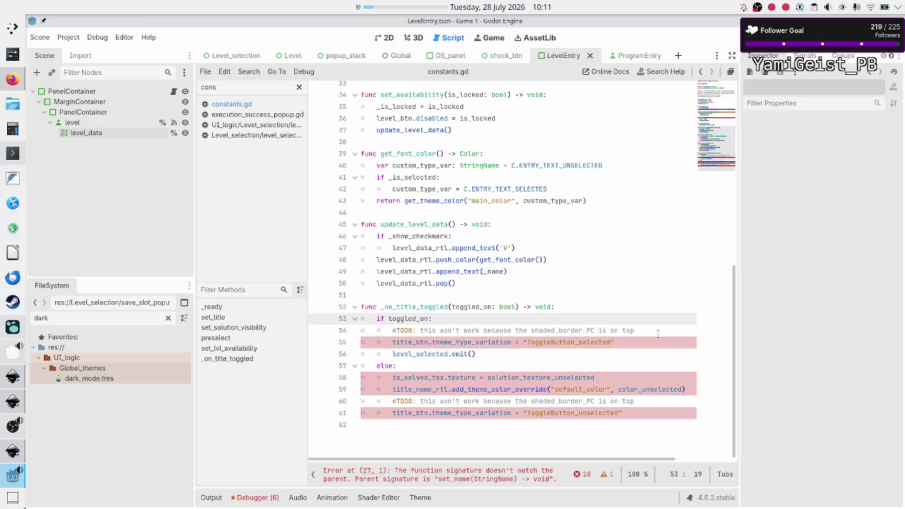
- Remove the TODO comment and its leftover empty line from the toggled-on branch
{"action": "key", "text": "Right"}
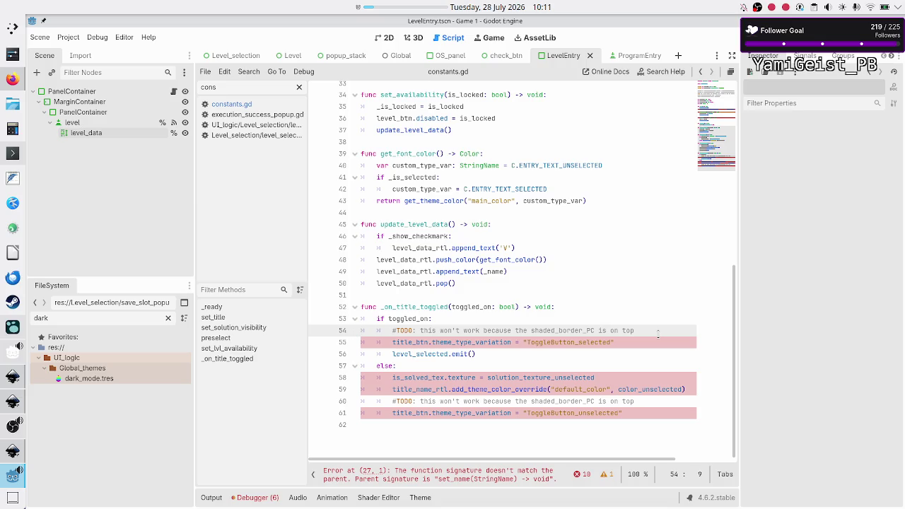
{"action": "key", "text": "shift+Down"}
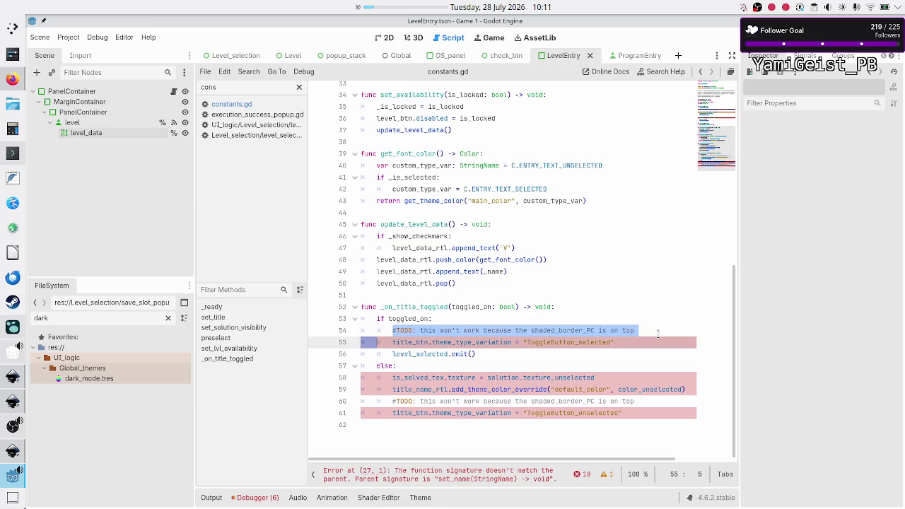
{"action": "key", "text": "shift+Left"}
{"action": "key", "text": "shift+Left"}
{"action": "key", "text": "shift+Left"}
{"action": "key", "text": "Delete"}
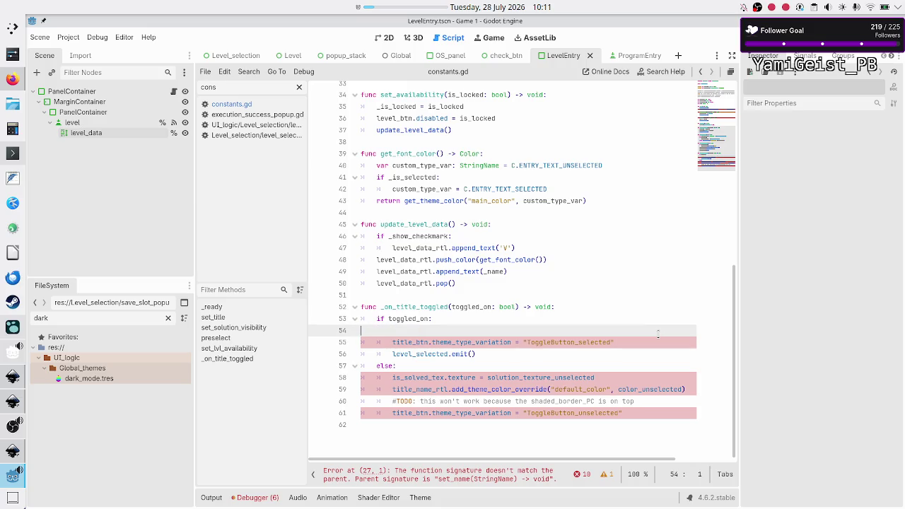
{"action": "key", "text": "Delete"}
{"action": "key", "text": "Right"}
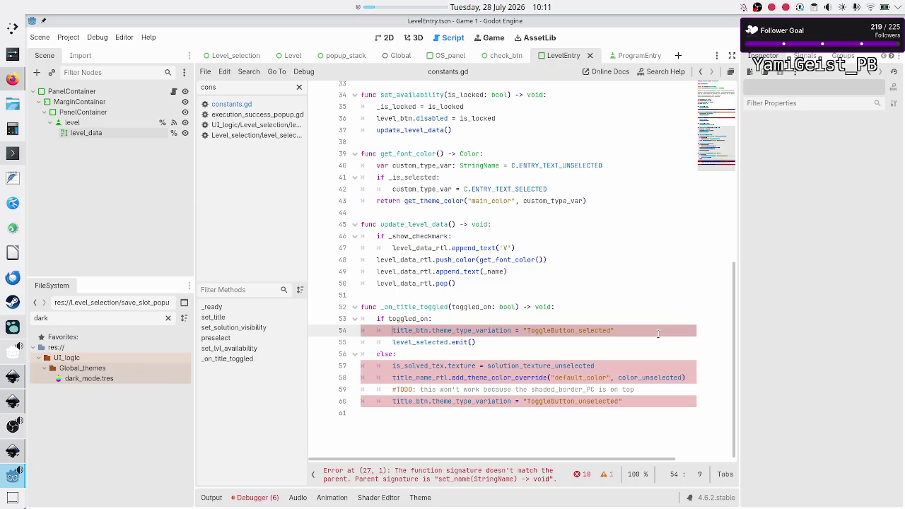
{"action": "key", "text": "shift+Right"}
{"action": "key", "text": "shift+Right"}
{"action": "key", "text": "shift+Right"}
- Rename title_btn to level_btn on the toggled-on theme variation line
{"action": "type", "text": "level"}
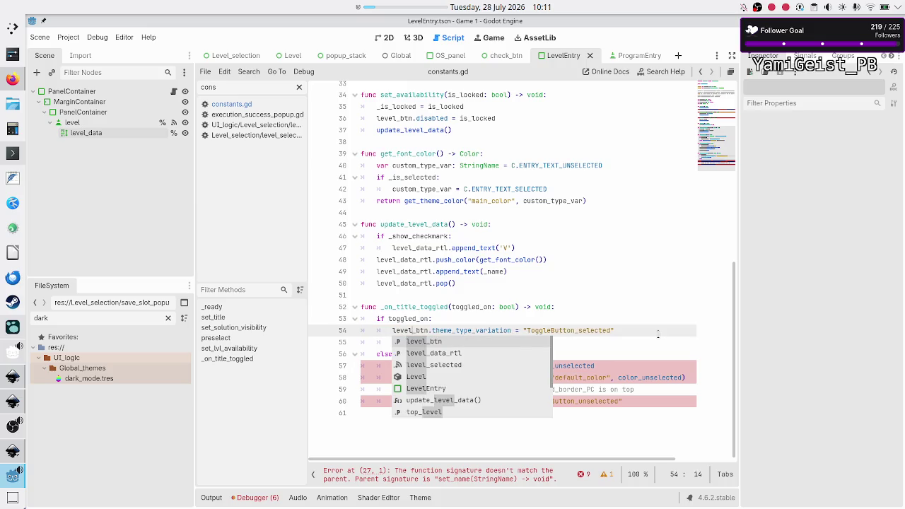
{"action": "key", "text": "Escape"}
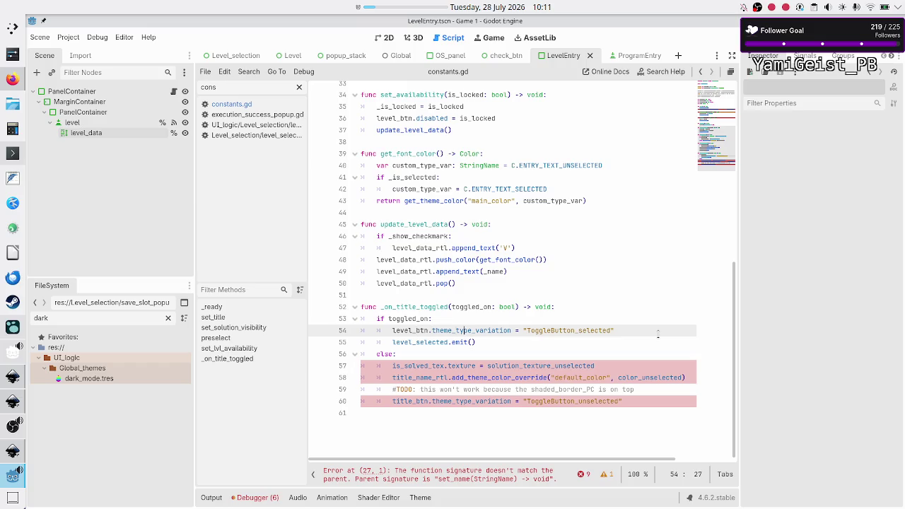
{"action": "key", "text": "ctrl+Right"}
{"action": "key", "text": "Down"}
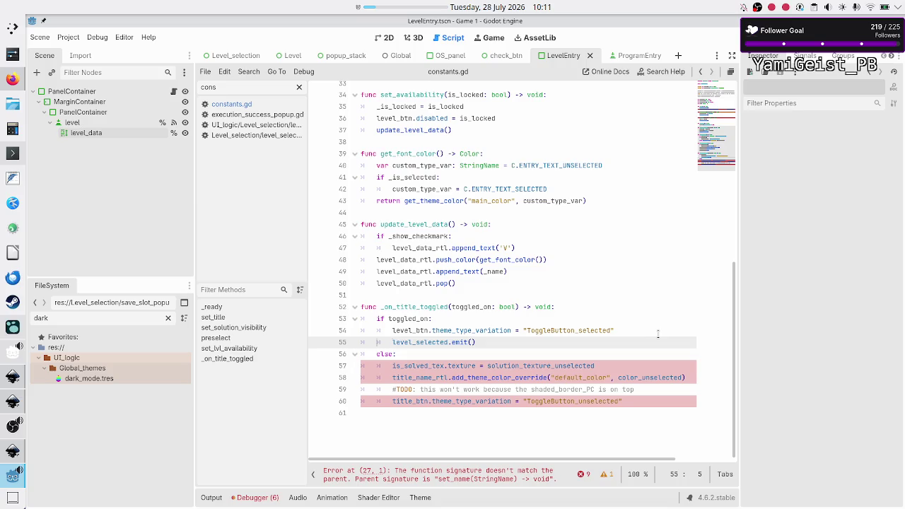
- Remove the stray extra line after line 54, so the toggled-on branch has no blank lines
{"action": "left_click", "coordinate": [657, 333]}
{"action": "key", "text": "Return"}
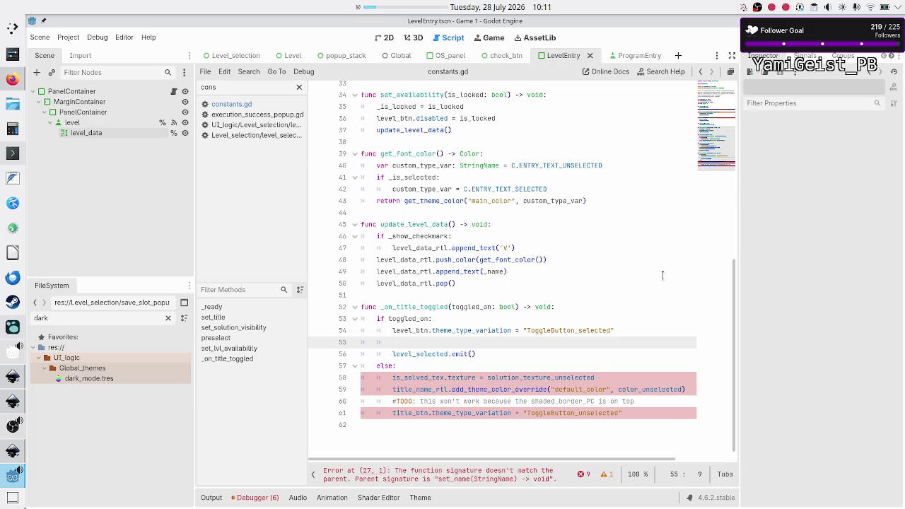
{"action": "scroll", "coordinate": [662, 275], "scroll_direction": "up", "scroll_amount": 10}
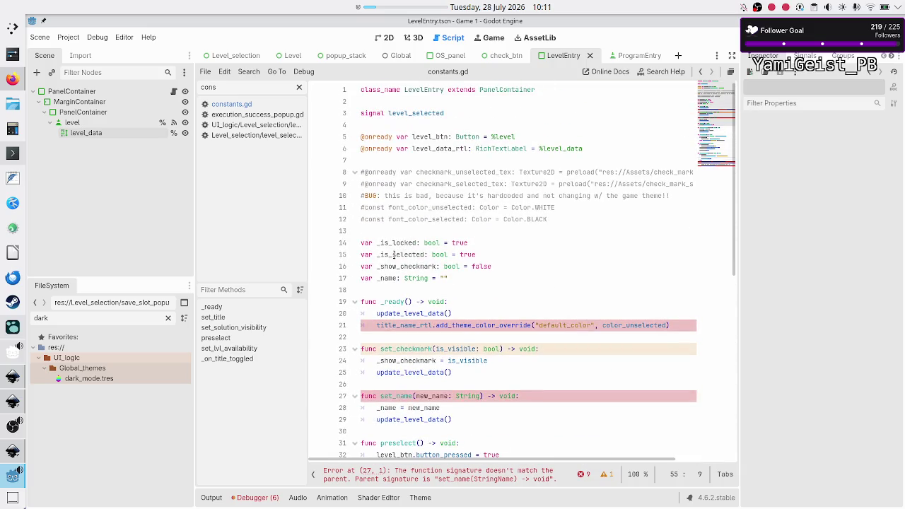
{"action": "scroll", "coordinate": [394, 255], "scroll_direction": "down", "scroll_amount": 10}
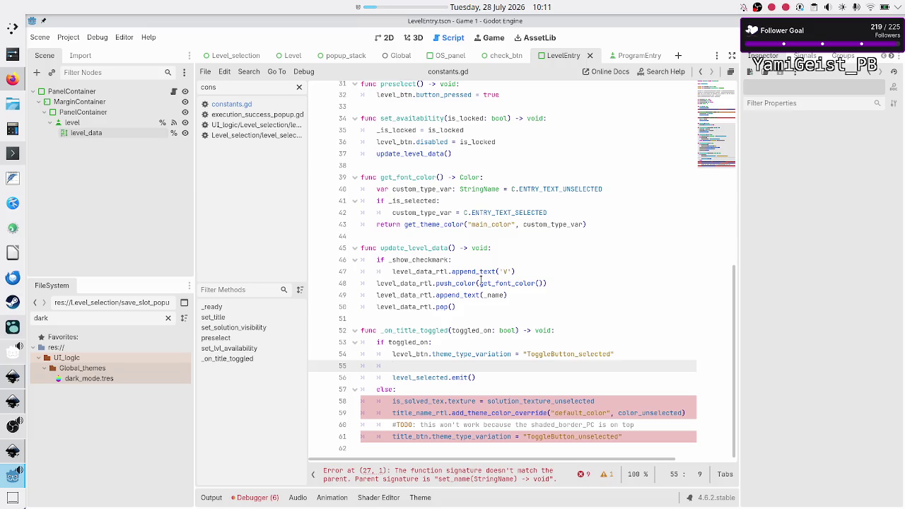
{"action": "type", "text": "_"}
{"action": "key", "text": "BackSpace"}
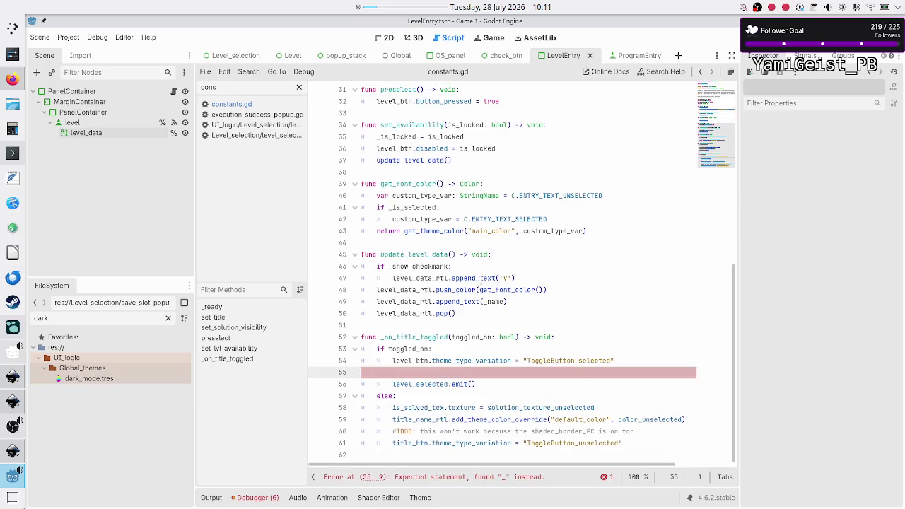
{"action": "key", "text": "BackSpace"}
{"action": "key", "text": "Up"}
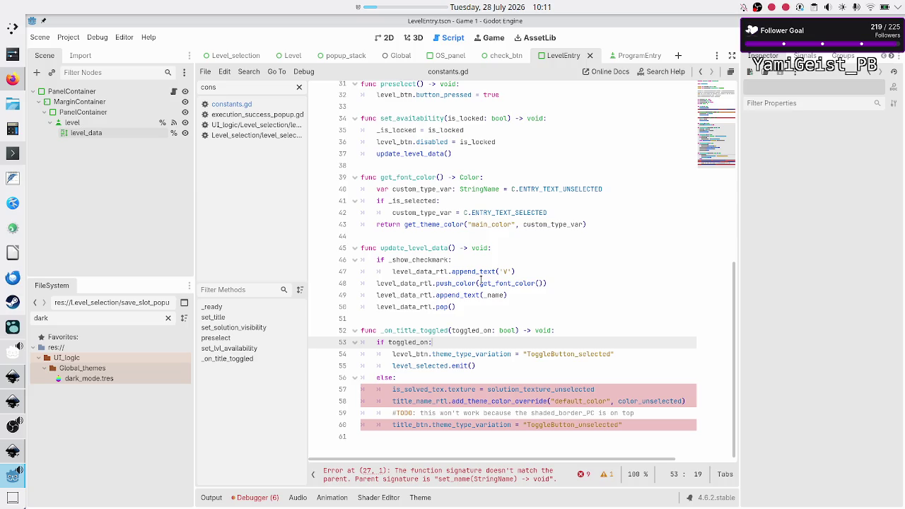
{"action": "key", "text": "Right"}
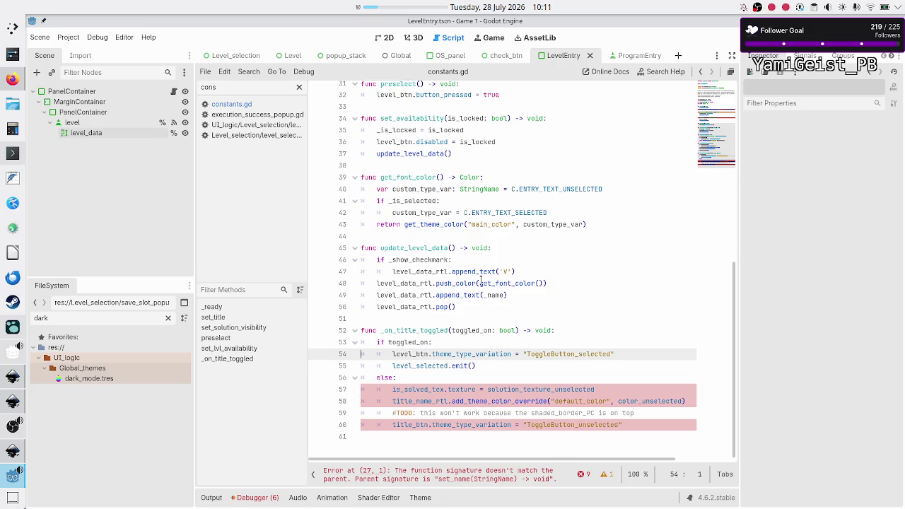
- Add '_is_selected = toggled_on' on a new line above 'if toggled_on:'
{"action": "key", "text": "Up"}
{"action": "key", "text": "Up"}
{"action": "key", "text": "End"}
{"action": "key", "text": "Return"}
{"action": "type", "text": "i"}
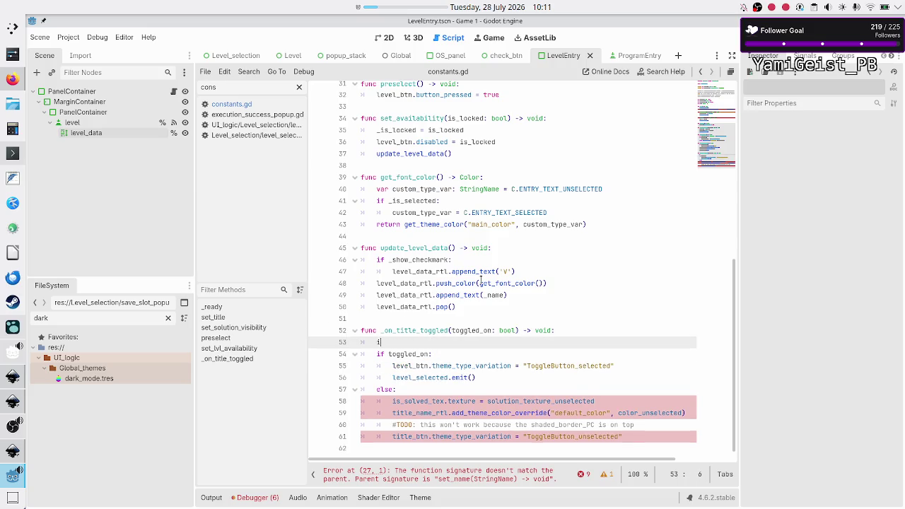
{"action": "key", "text": "BackSpace"}
{"action": "type", "text": "is_sele"}
{"action": "key", "text": "Return"}
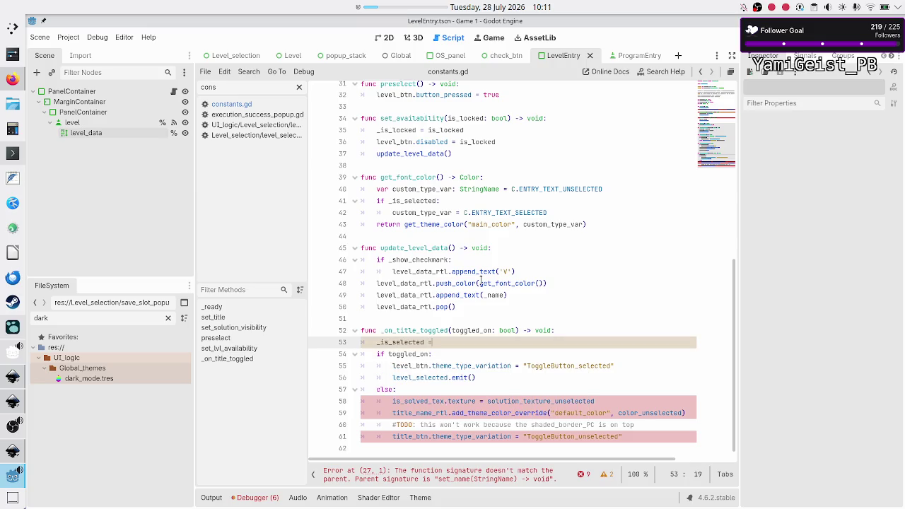
{"action": "type", "text": "= tog"}
{"action": "key", "text": "Return"}
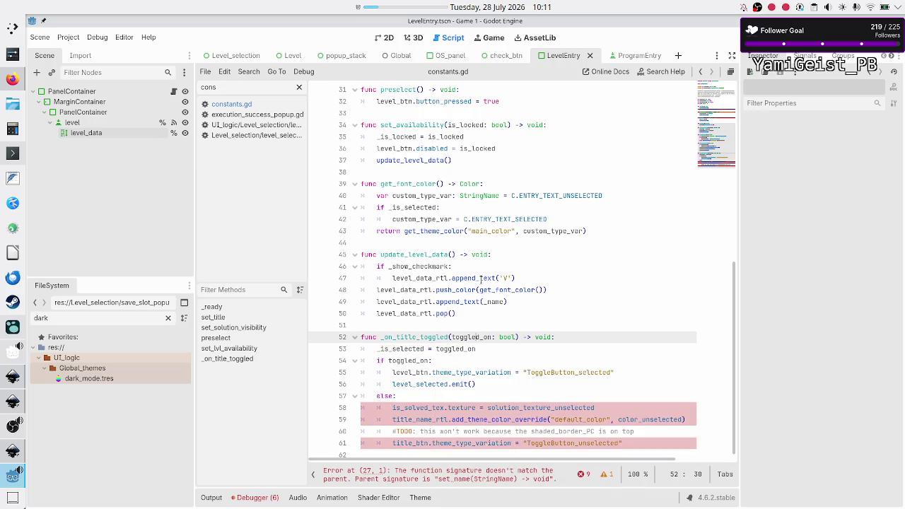
{"action": "key", "text": "Home"}
{"action": "key", "text": "Home"}
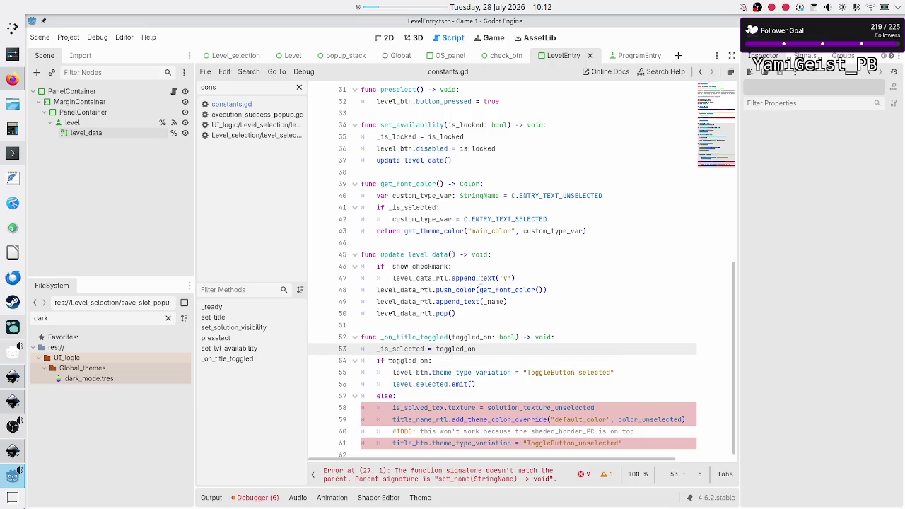
- Insert an update_level_data() call just above the if statement
{"action": "key", "text": "Down"}
{"action": "key", "text": "Down"}
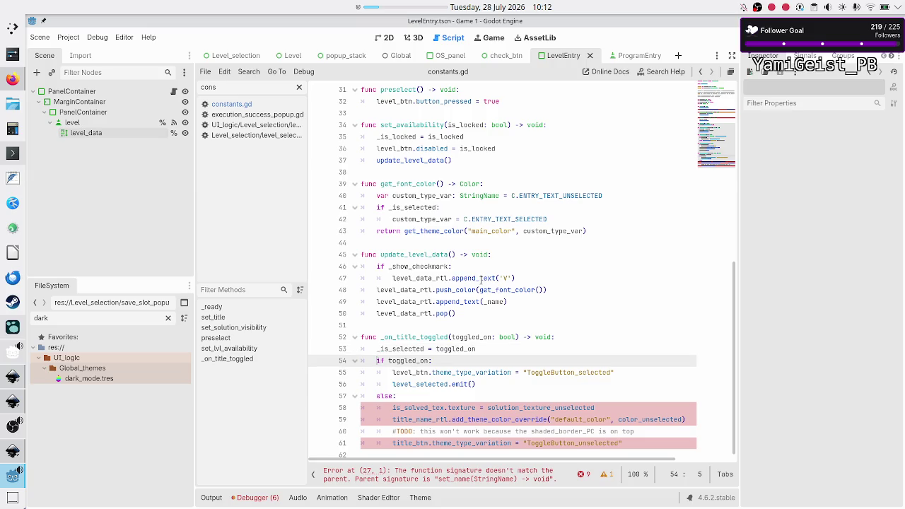
{"action": "key", "text": "Down"}
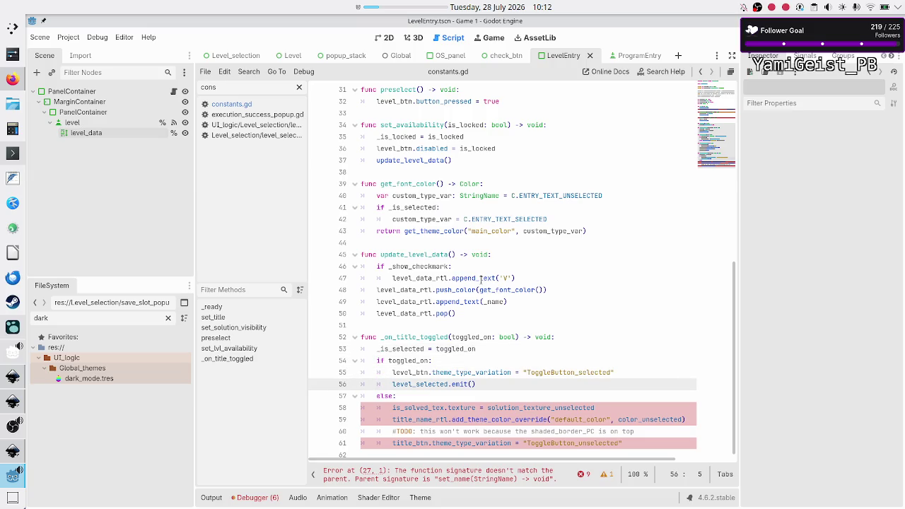
{"action": "key", "text": "Up"}
{"action": "key", "text": "Up"}
{"action": "key", "text": "ctrl+shift+Return"}
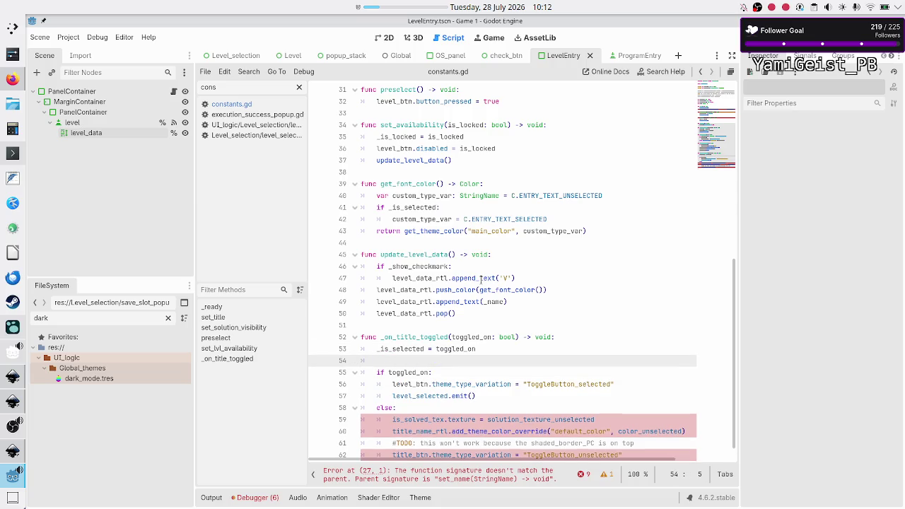
{"action": "type", "text": "upda"}
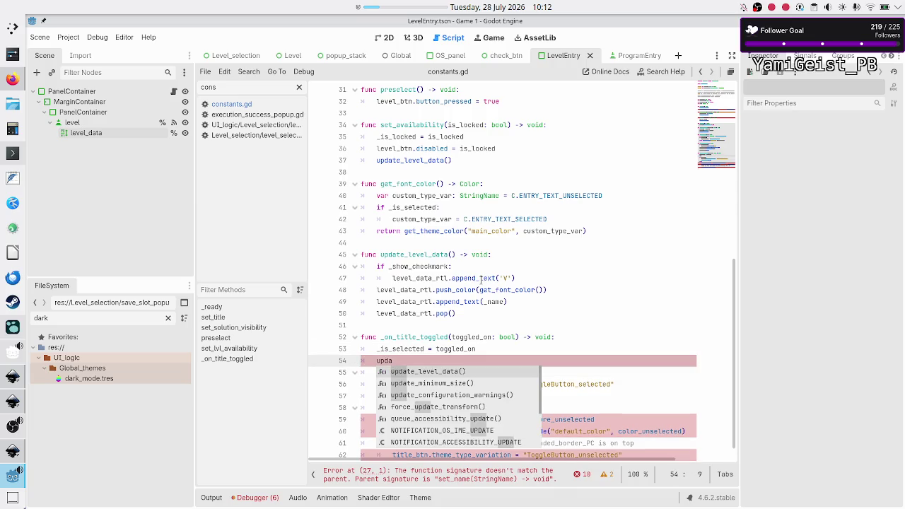
{"action": "key", "text": "Return"}
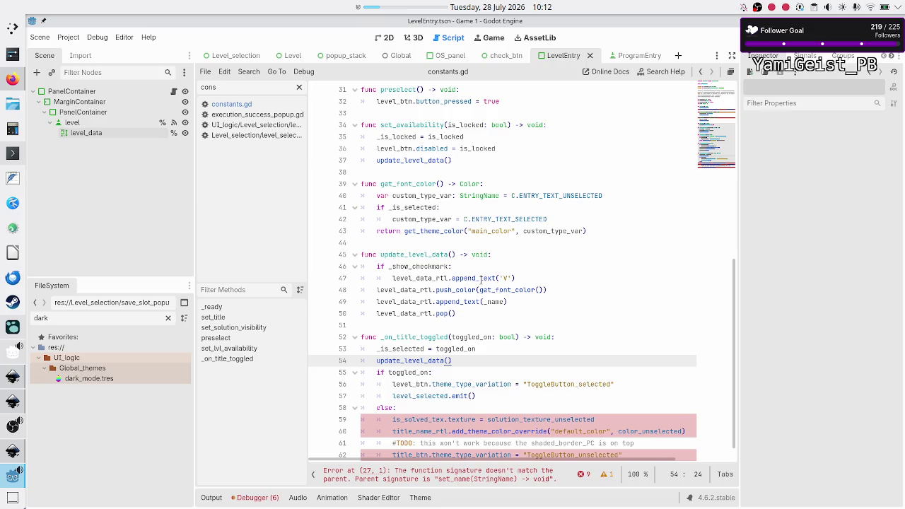
- Review the branch lines, then select the level node in the Scene dock to see its properties
{"action": "key", "text": "Right"}
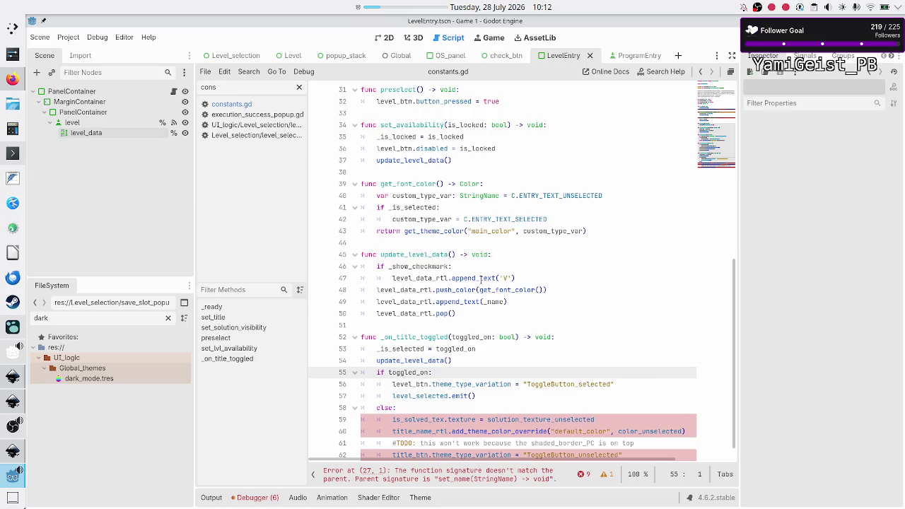
{"action": "key", "text": "Down"}
{"action": "key", "text": "Down"}
{"action": "key", "text": "Down"}
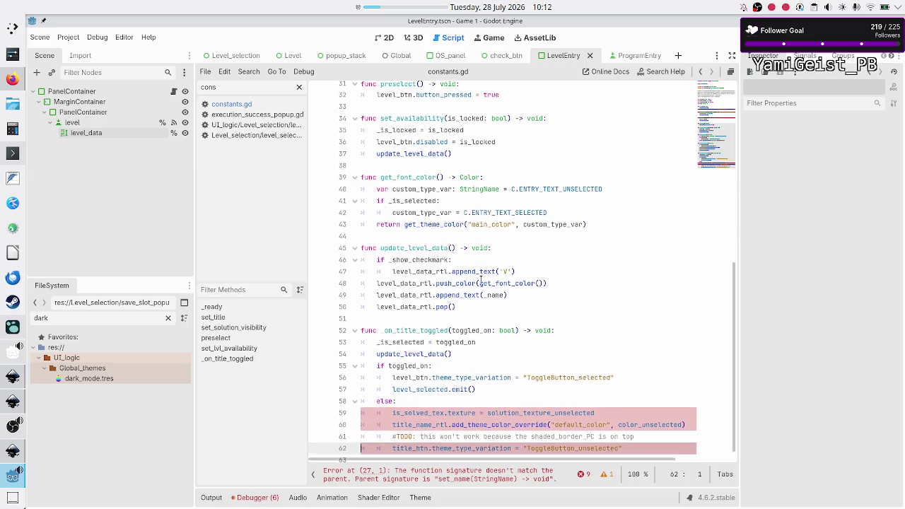
{"action": "key", "text": "Up"}
{"action": "key", "text": "Up"}
{"action": "key", "text": "Up"}
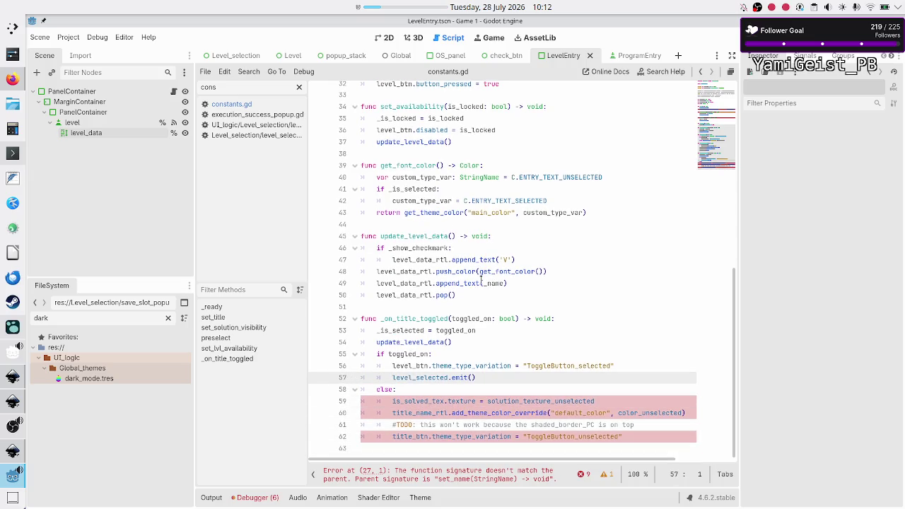
{"action": "key", "text": "Up"}
{"action": "key", "text": "Up"}
{"action": "key", "text": "Down"}
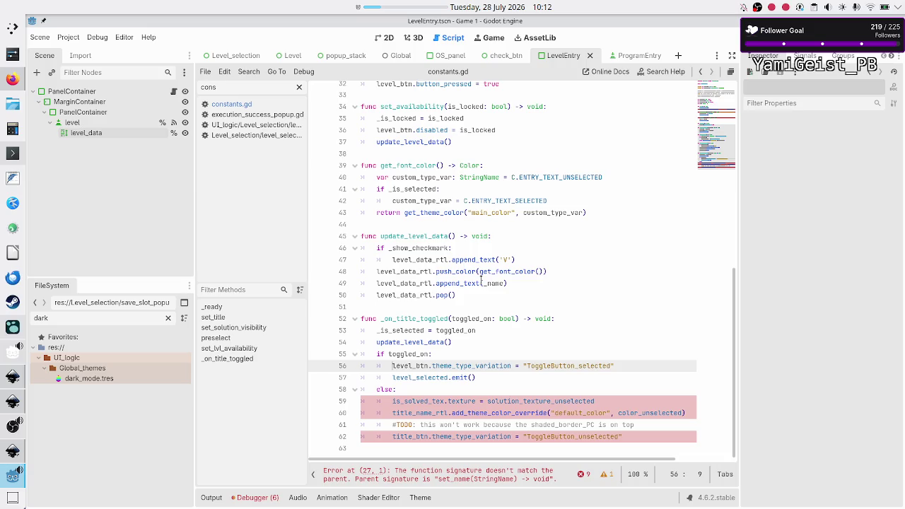
{"action": "key", "text": "shift+Down"}
{"action": "key", "text": "shift+Left"}
{"action": "key", "text": "shift+Left"}
{"action": "key", "text": "shift+Left"}
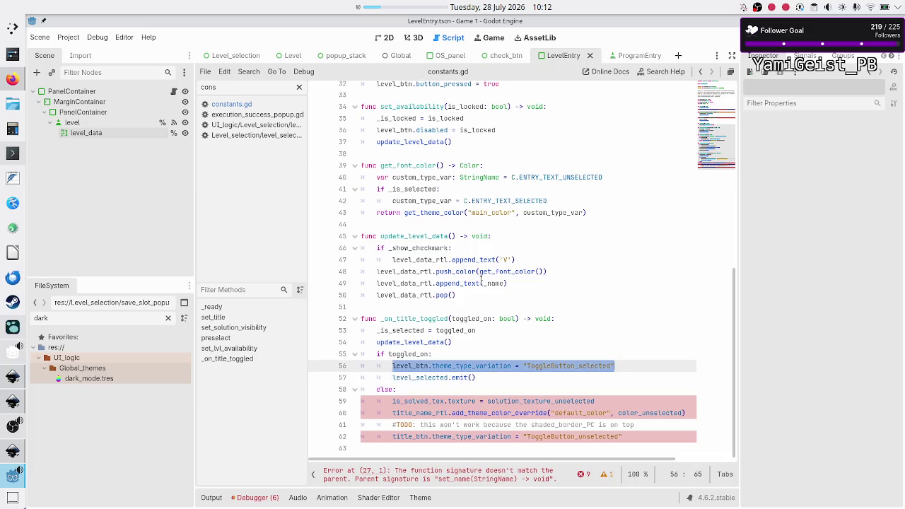
{"action": "key", "text": "End"}
{"action": "key", "text": "Right"}
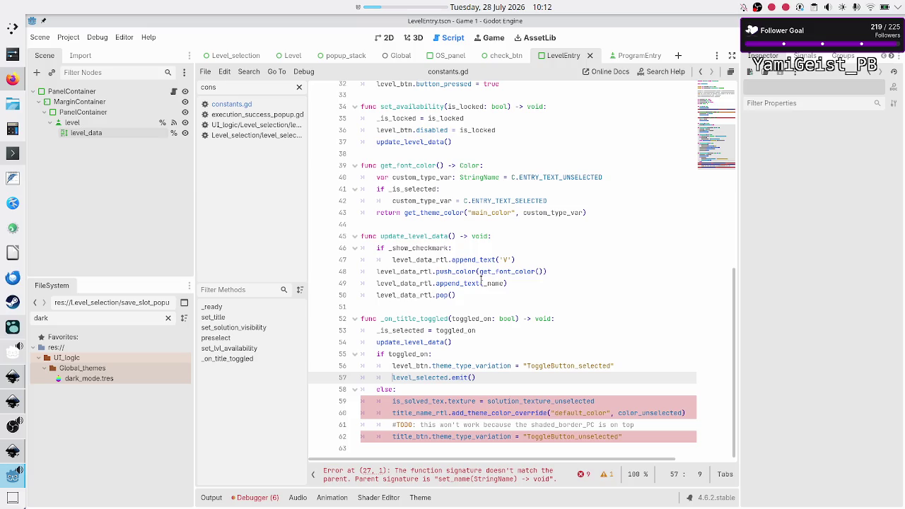
{"action": "left_click", "coordinate": [154, 122]}
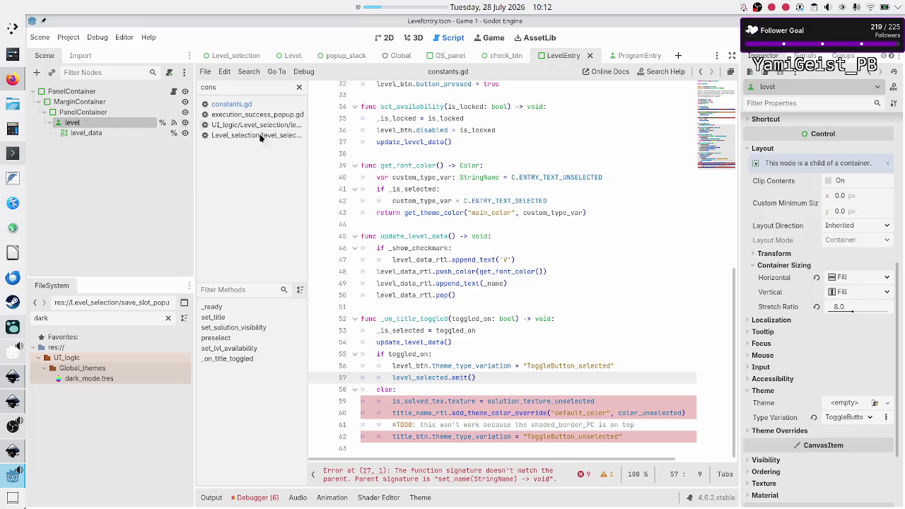
- Check the level node's Type Variation options, then go to the else branch's texture line
{"action": "left_click", "coordinate": [870, 419]}
{"action": "left_click", "coordinate": [871, 420]}
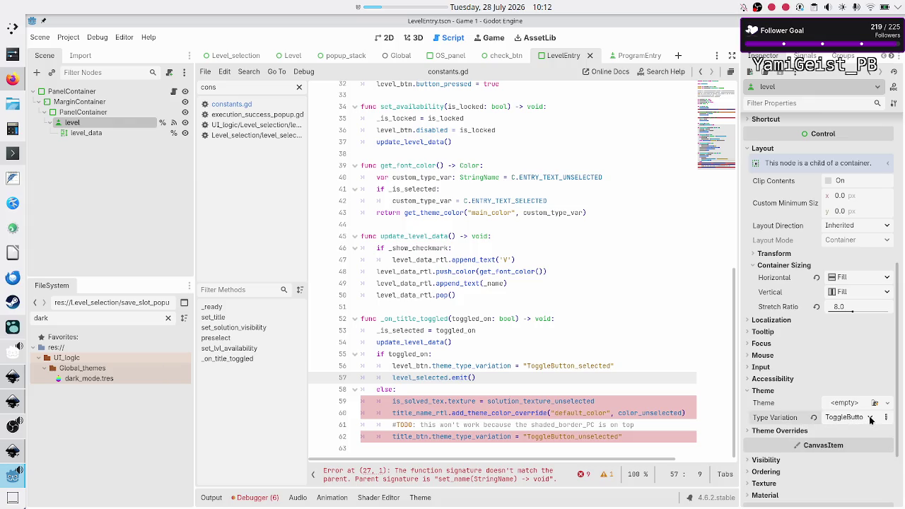
{"action": "left_click", "coordinate": [583, 413]}
{"action": "key", "text": "Up"}
{"action": "key", "text": "Up"}
{"action": "key", "text": "Up"}
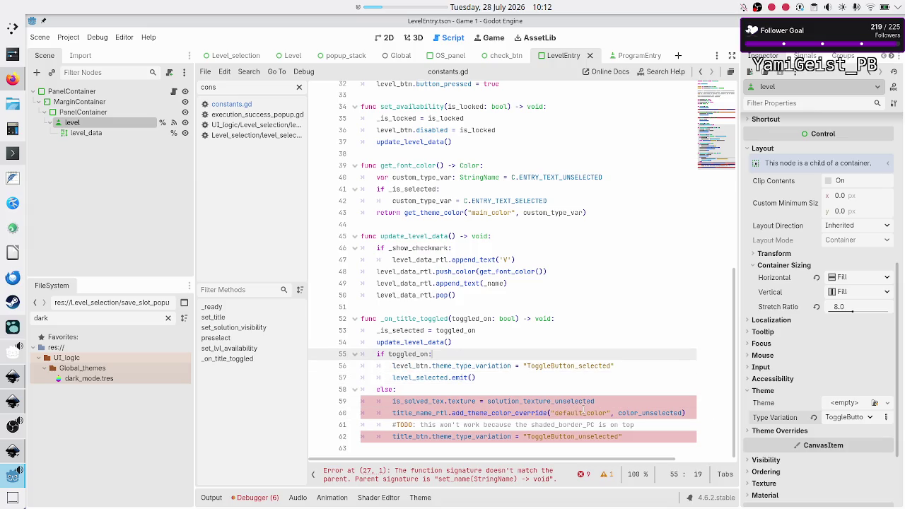
{"action": "key", "text": "Down"}
{"action": "key", "text": "Up"}
{"action": "key", "text": "Down"}
{"action": "key", "text": "Down"}
{"action": "key", "text": "Down"}
{"action": "key", "text": "Down"}
{"action": "key", "text": "Home"}
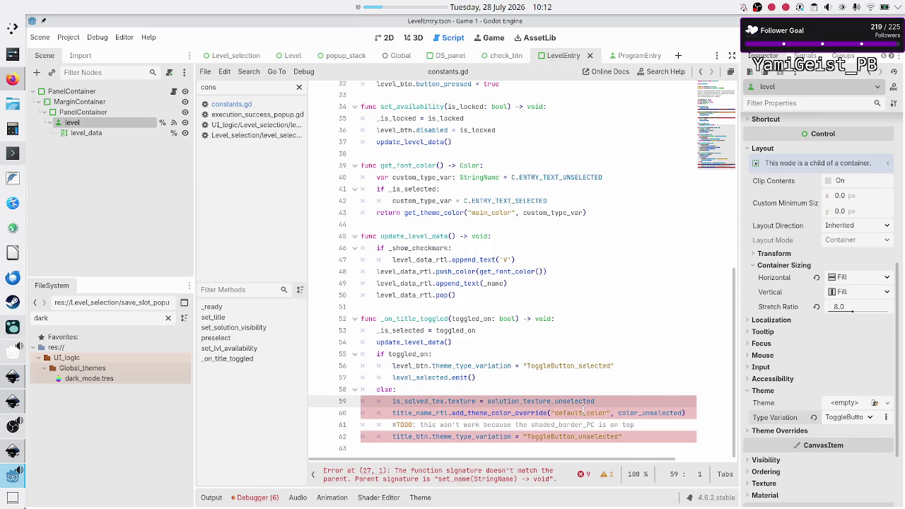
- Delete the three obsolete else-branch lines and rename title_btn to level_btn
{"action": "key", "text": "shift+Down"}
{"action": "key", "text": "shift+Down"}
{"action": "key", "text": "shift+Left"}
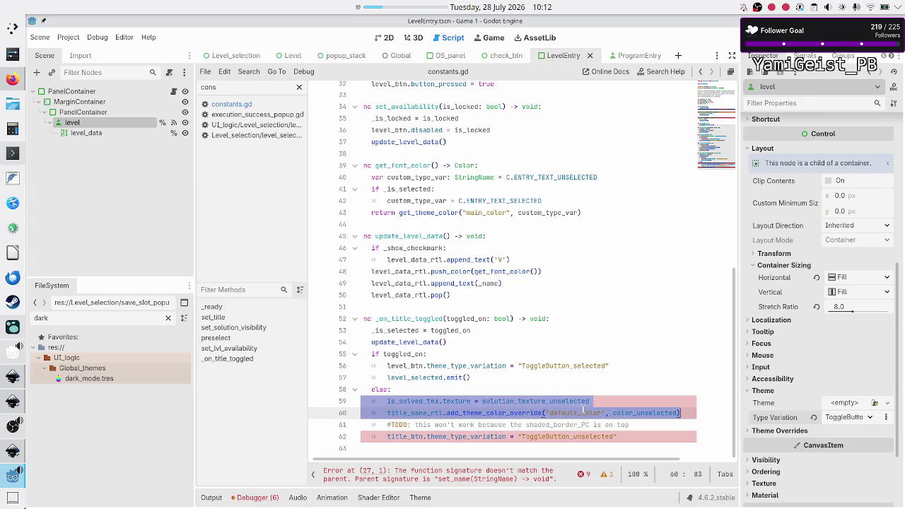
{"action": "key", "text": "shift+Down"}
{"action": "key", "text": "BackSpace"}
{"action": "key", "text": "BackSpace"}
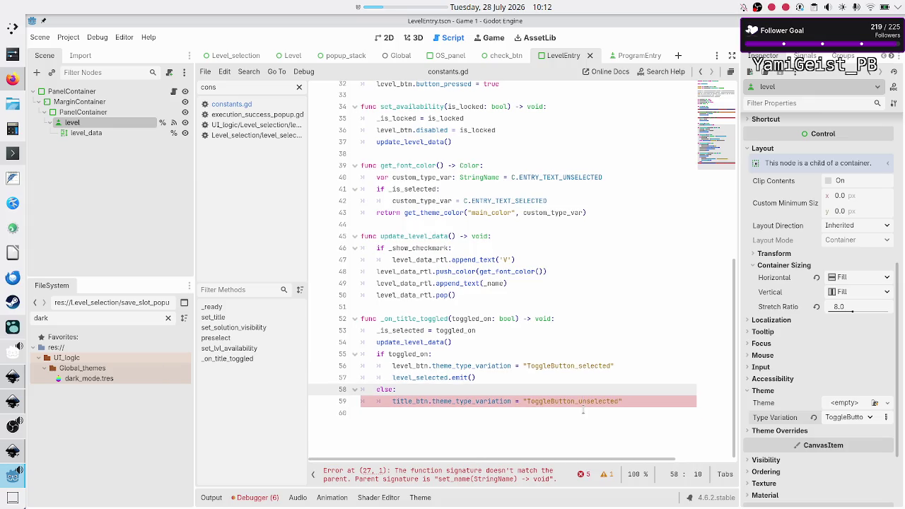
{"action": "key", "text": "Down"}
{"action": "key", "text": "BackSpace"}
{"action": "key", "text": "BackSpace"}
{"action": "key", "text": "BackSpace"}
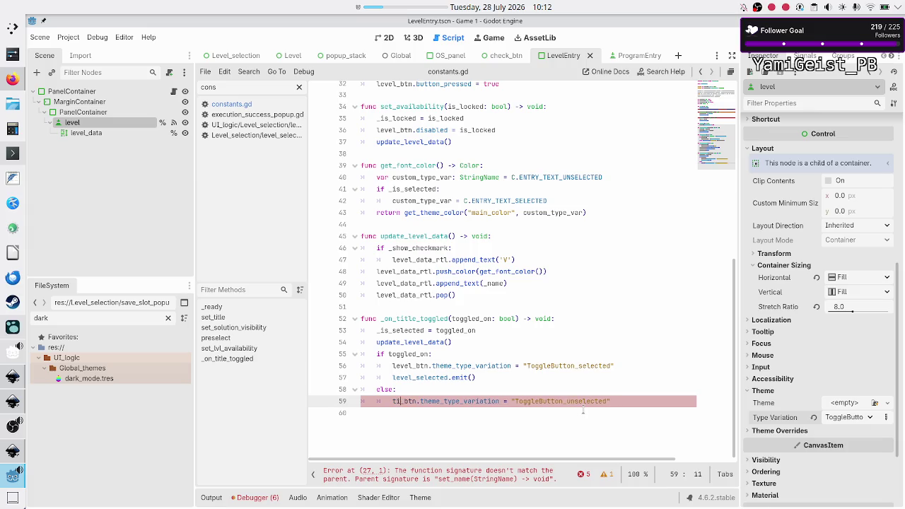
{"action": "type", "text": "level"}
{"action": "key", "text": "Escape"}
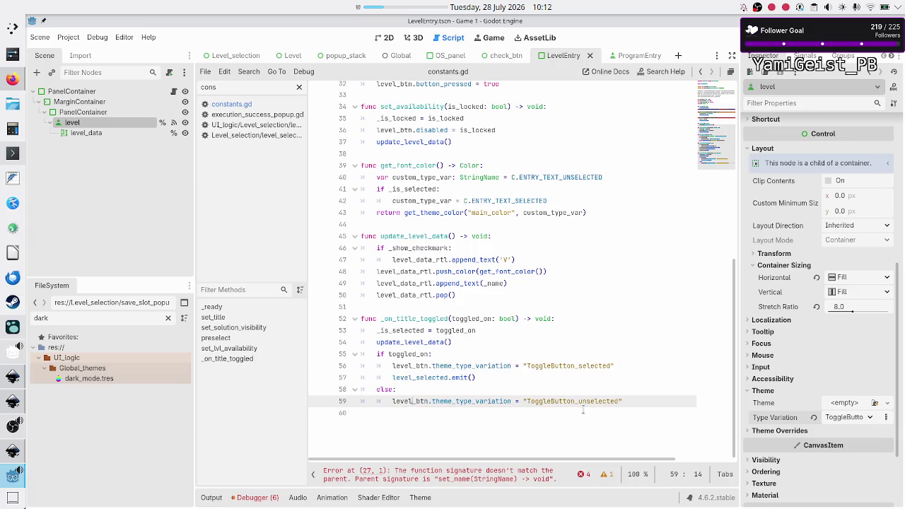
{"action": "key", "text": "Down"}
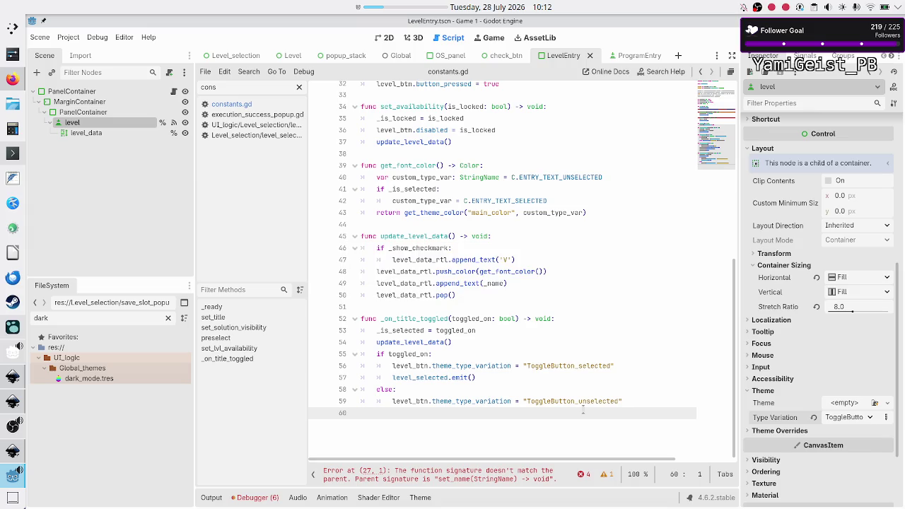
- Rename the set_name function to set_lvl_name
{"action": "scroll", "coordinate": [583, 409], "scroll_direction": "up", "scroll_amount": 8}
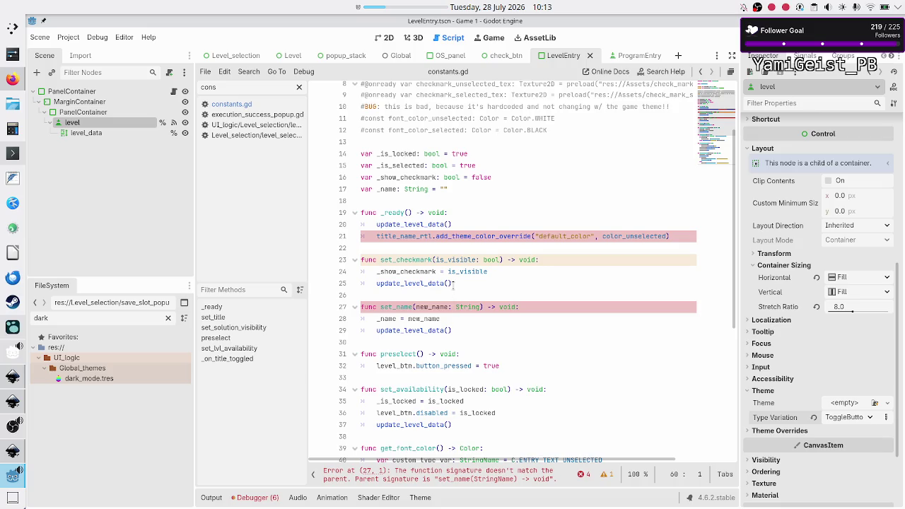
{"action": "scroll", "coordinate": [454, 283], "scroll_direction": "up", "scroll_amount": 3}
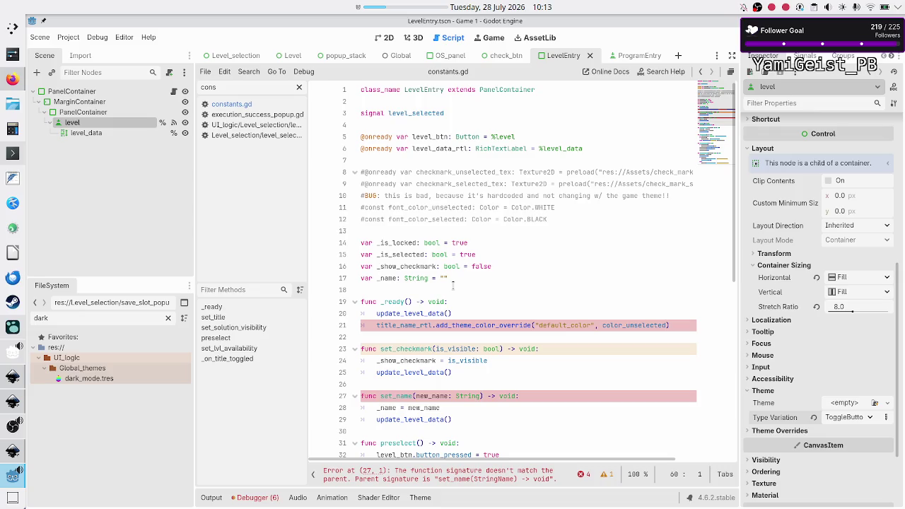
{"action": "scroll", "coordinate": [453, 283], "scroll_direction": "down", "scroll_amount": 1}
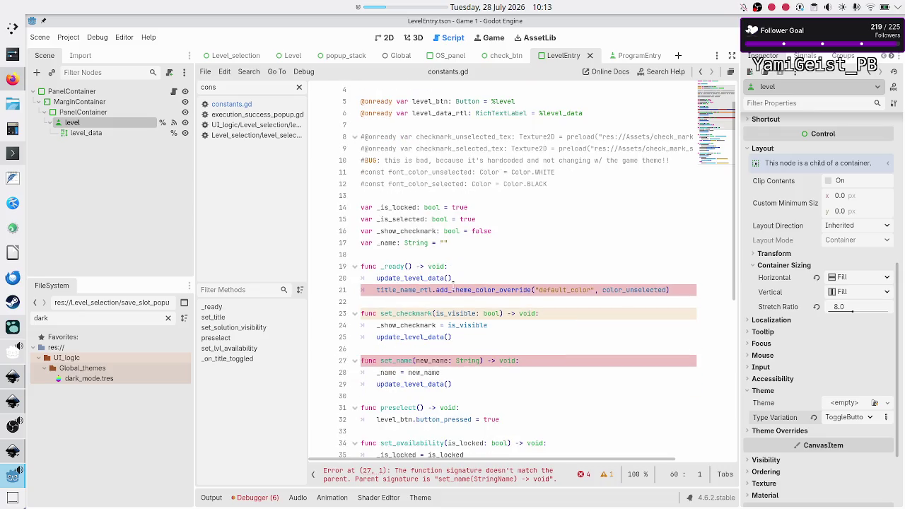
{"action": "left_click", "coordinate": [414, 361]}
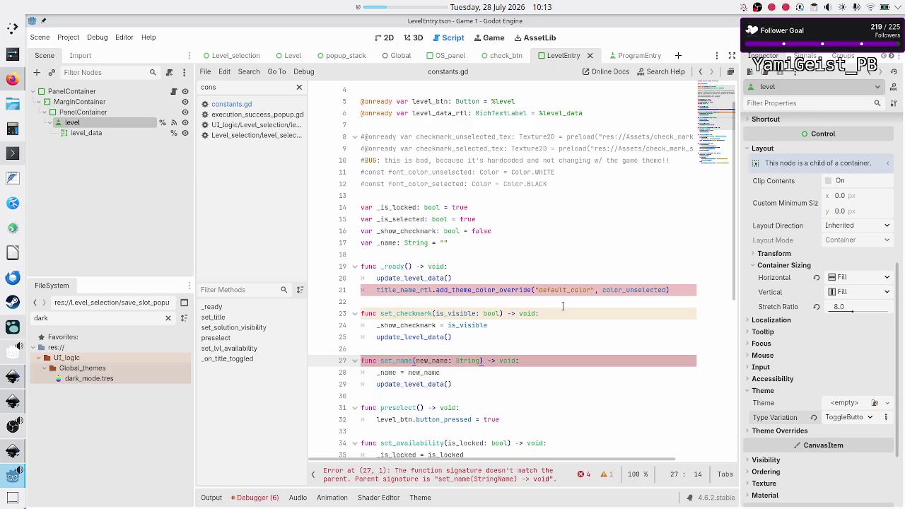
{"action": "key", "text": "BackSpace"}
{"action": "key", "text": "BackSpace"}
{"action": "key", "text": "BackSpace"}
{"action": "type", "text": "lvl"}
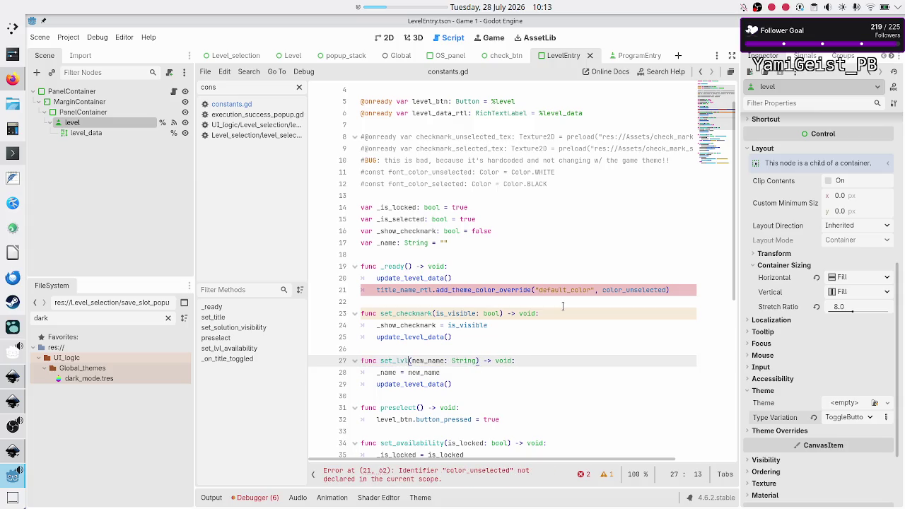
{"action": "type", "text": "_name"}
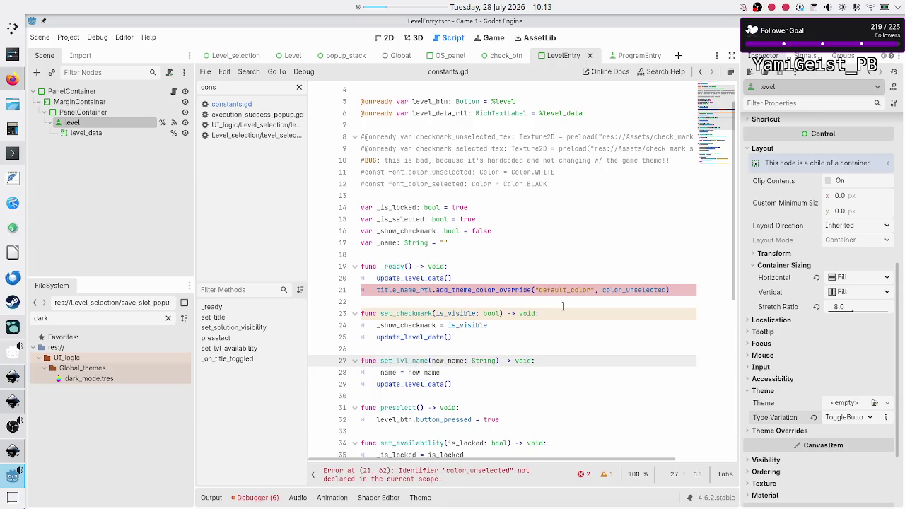
- Rename the new_name parameter and its use in the _name assignment to new_lvl_name
{"action": "key", "text": "Right"}
{"action": "key", "text": "Right"}
{"action": "key", "text": "Right"}
{"action": "type", "text": "lvl_"}
{"action": "key", "text": "Down"}
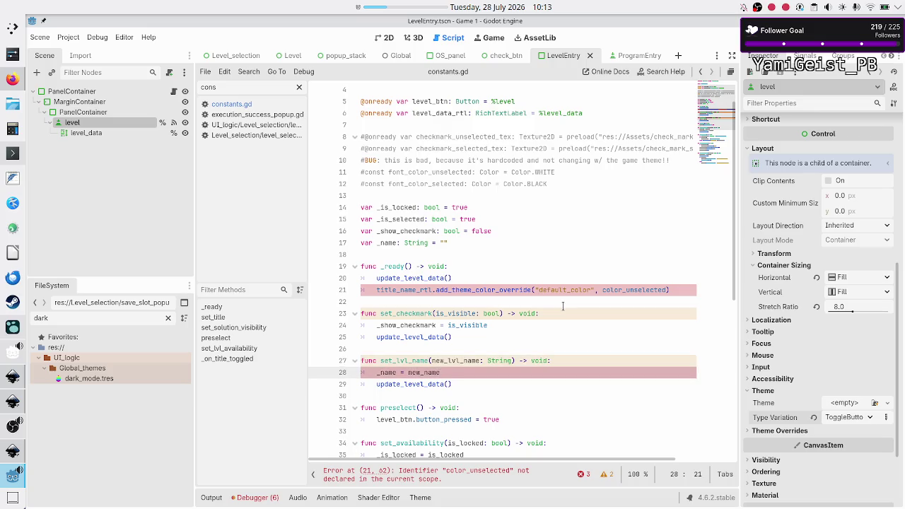
{"action": "key", "text": "Left"}
{"action": "key", "text": "Left"}
{"action": "key", "text": "Left"}
{"action": "type", "text": "lvl_"}
- Select the broken theme colour override on line 21 in _ready
{"action": "key", "text": "End"}
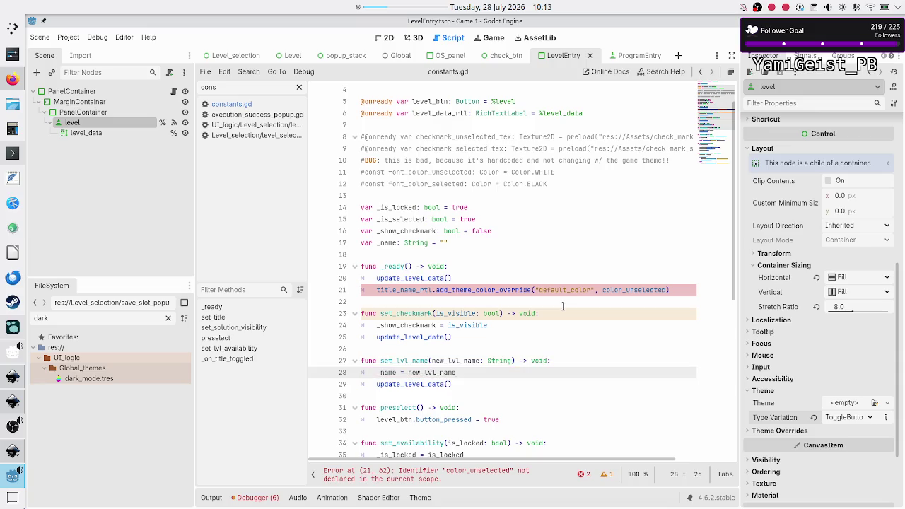
{"action": "key", "text": "Up"}
{"action": "key", "text": "Up"}
{"action": "key", "text": "Up"}
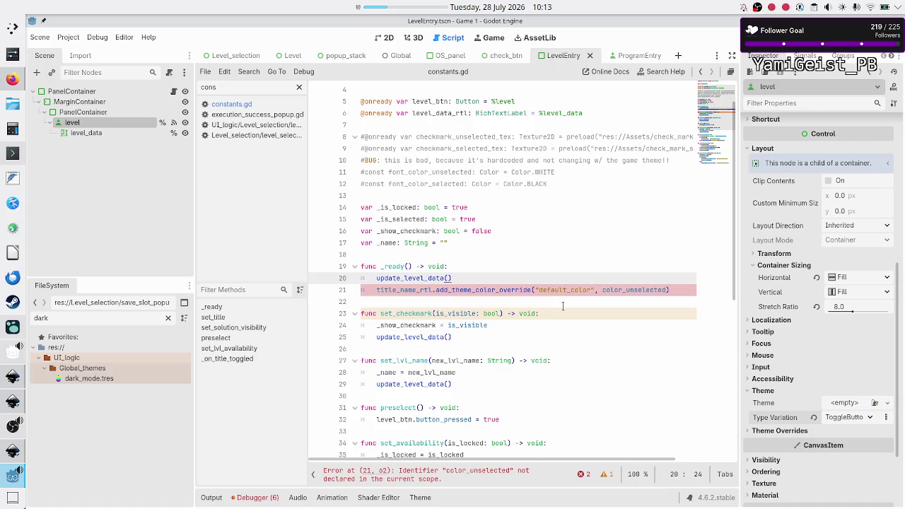
{"action": "key", "text": "Right"}
{"action": "key", "text": "shift+End"}
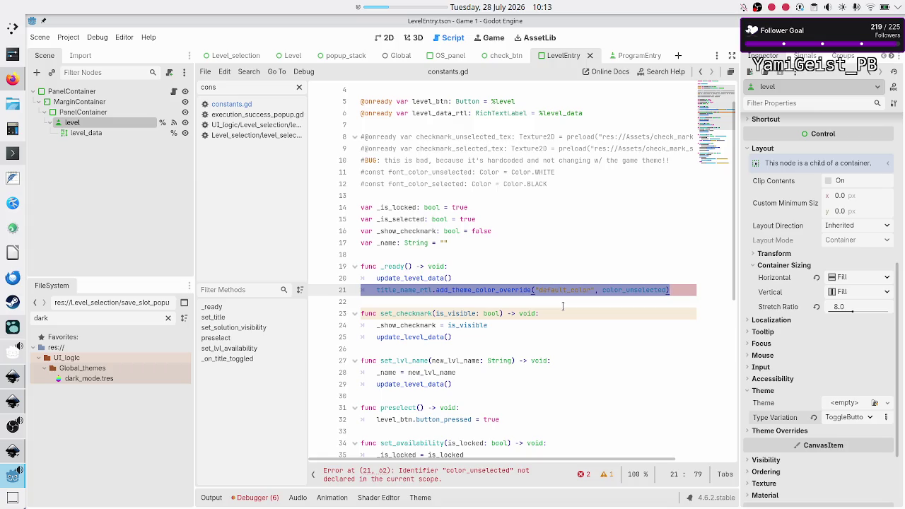
- Delete the broken colour override line and change _is_selected's default from true to false
{"action": "key", "text": "BackSpace"}
{"action": "key", "text": "BackSpace"}
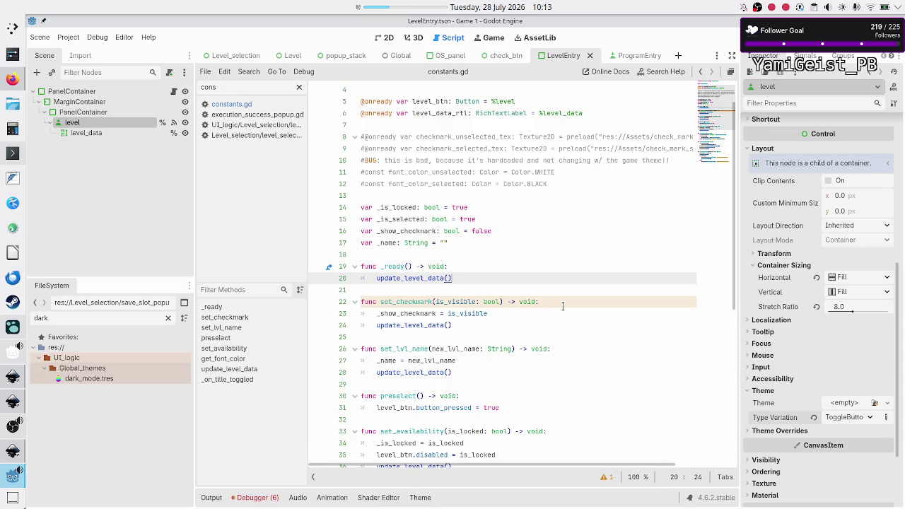
{"action": "key", "text": "Up"}
{"action": "key", "text": "Up"}
{"action": "key", "text": "Up"}
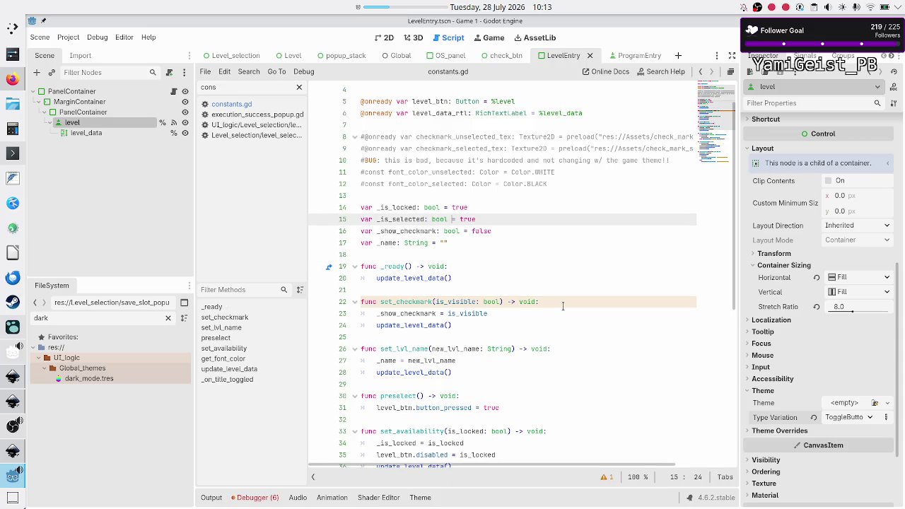
{"action": "key", "text": "BackSpace"}
{"action": "key", "text": "BackSpace"}
{"action": "key", "text": "BackSpace"}
{"action": "type", "text": "false"}
- Check the default values of _is_locked and _show_checkmark on lines 14–16
{"action": "key", "text": "Down"}
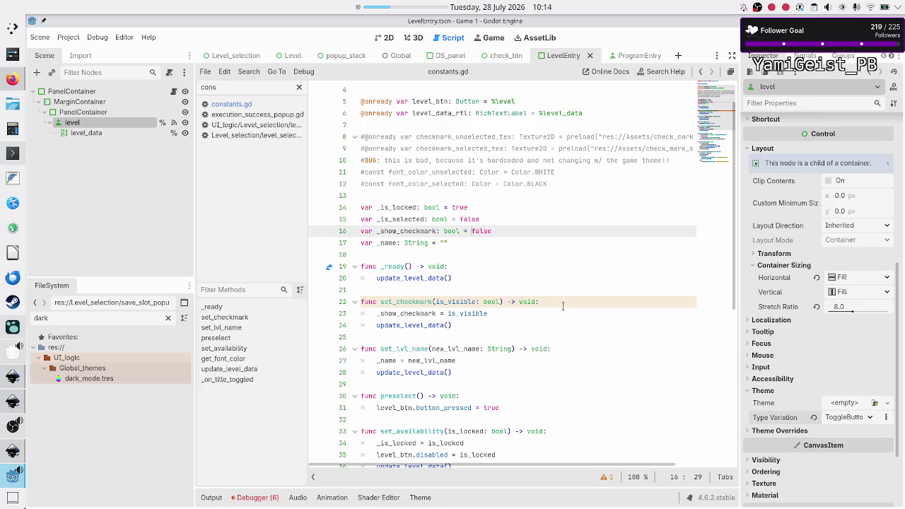
{"action": "key", "text": "shift+Right"}
{"action": "key", "text": "shift+Right"}
{"action": "key", "text": "shift+Right"}
{"action": "key", "text": "Up"}
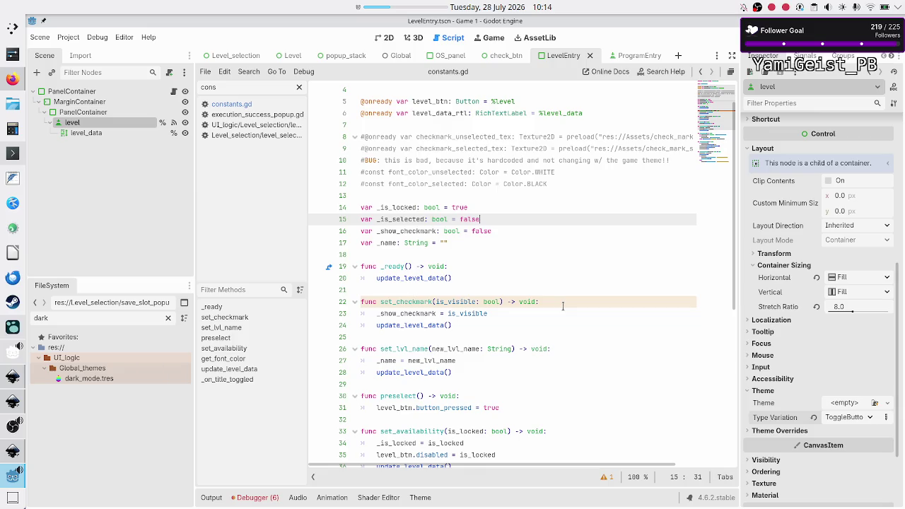
{"action": "key", "text": "Left"}
{"action": "key", "text": "Left"}
{"action": "key", "text": "Left"}
{"action": "key", "text": "Up"}
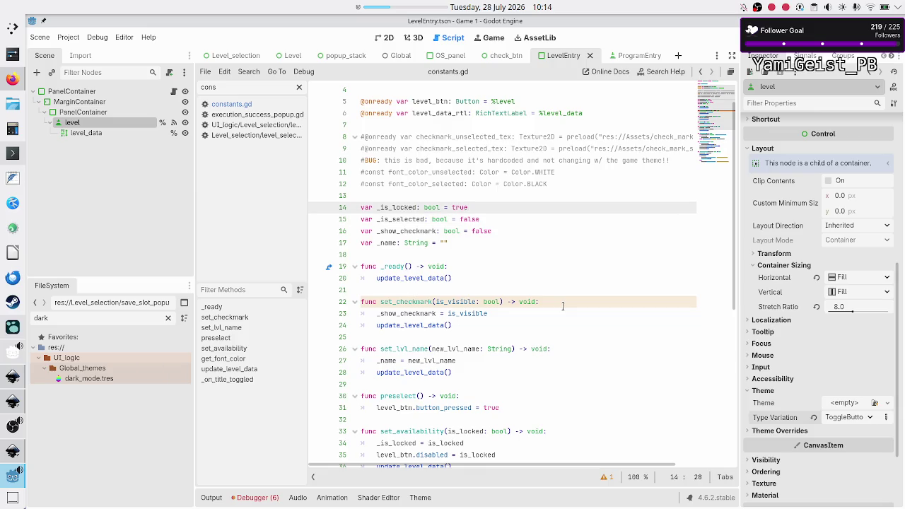
{"action": "key", "text": "shift+Left"}
{"action": "key", "text": "shift+Left"}
{"action": "key", "text": "shift+Left"}
{"action": "key", "text": "Right"}
{"action": "key", "text": "Right"}
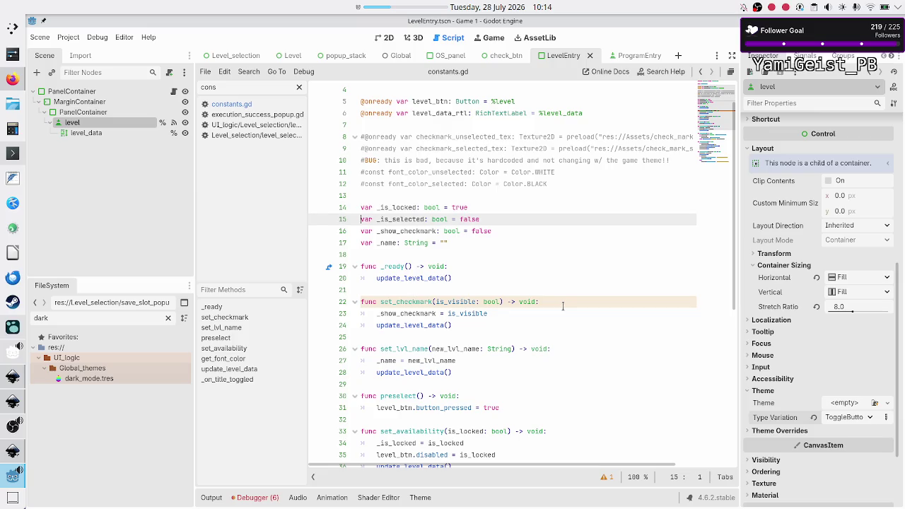
- Look over _ready and _on_title_toggled, selecting ENTRY_TEXT_UNSELECTED and ToggleButton_selected
{"action": "key", "text": "Down"}
{"action": "key", "text": "Down"}
{"action": "key", "text": "Down"}
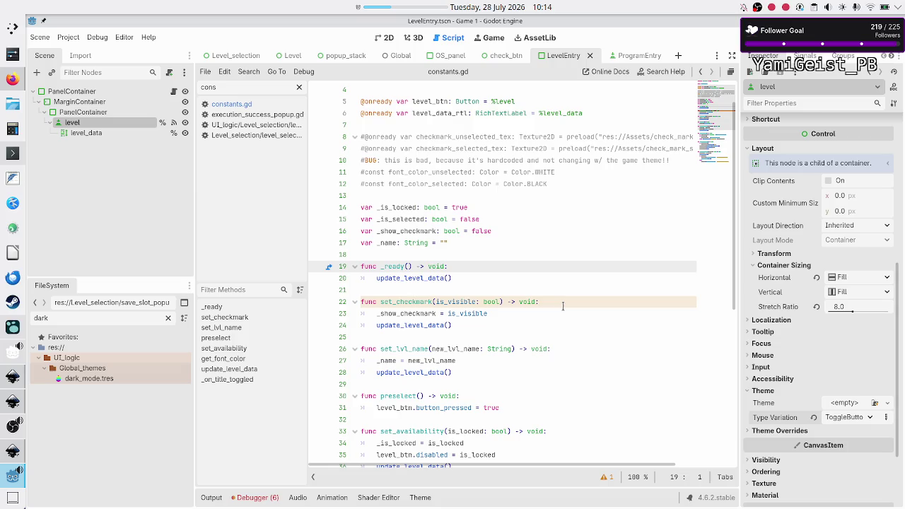
{"action": "key", "text": "Down"}
{"action": "key", "text": "Down"}
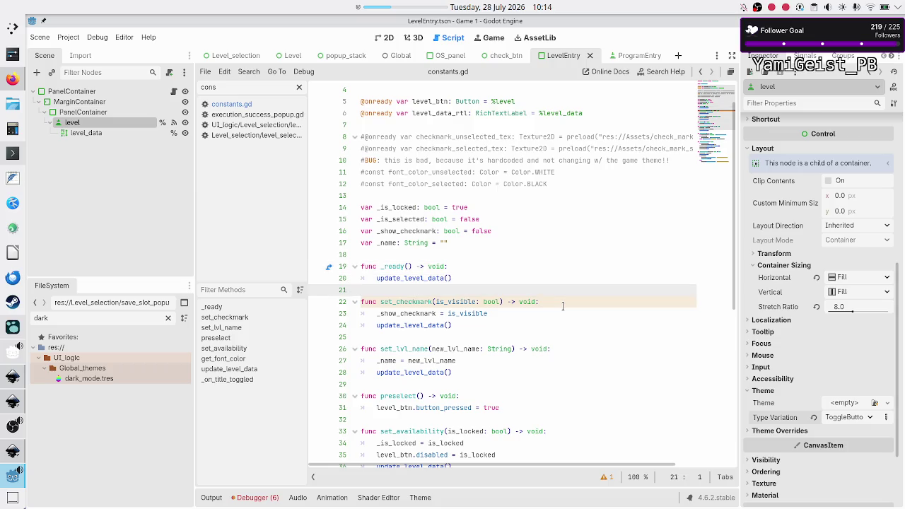
{"action": "key", "text": "Down"}
{"action": "key", "text": "Down"}
{"action": "key", "text": "Down"}
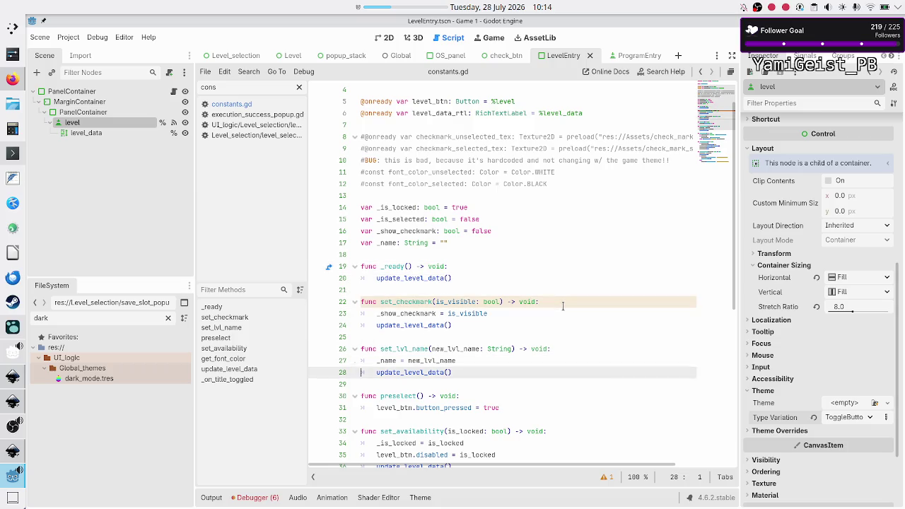
{"action": "key", "text": "Down"}
{"action": "key", "text": "Down"}
{"action": "key", "text": "Down"}
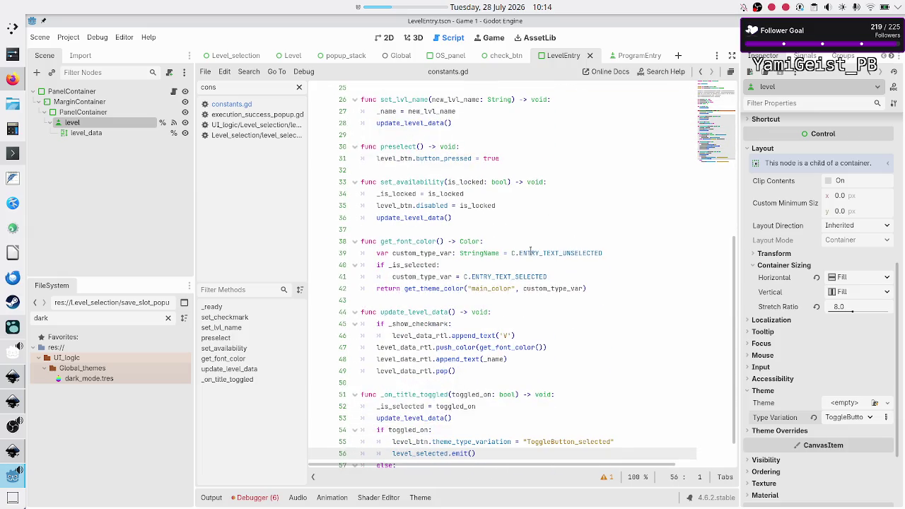
{"action": "double_click", "coordinate": [567, 252]}
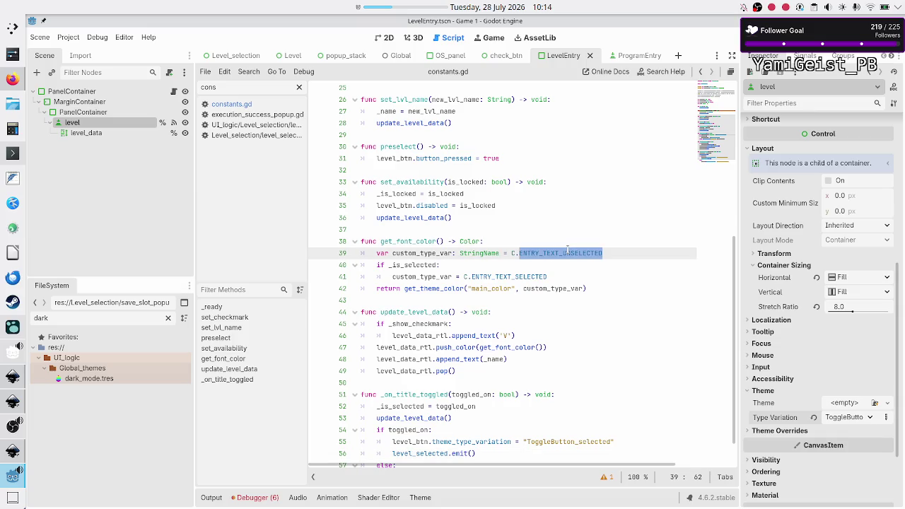
{"action": "scroll", "coordinate": [548, 276], "scroll_direction": "down", "scroll_amount": 1}
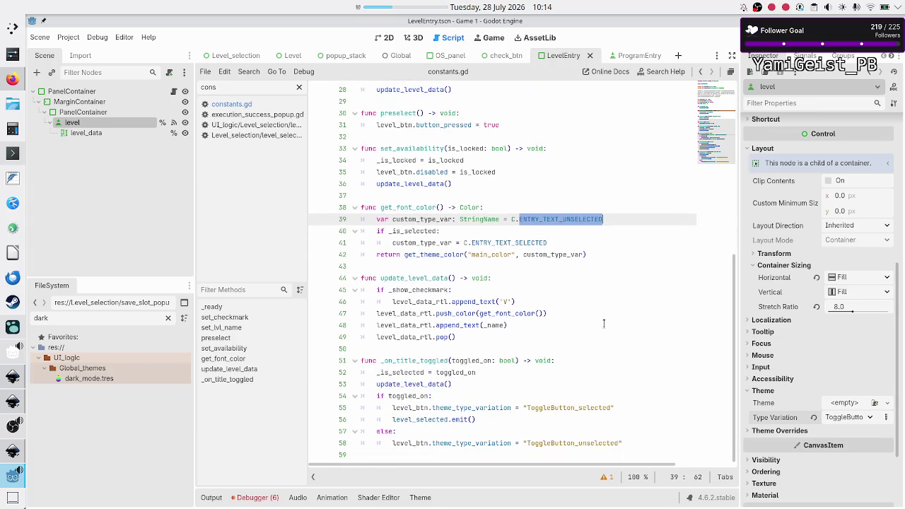
{"action": "double_click", "coordinate": [559, 408]}
{"action": "key", "text": "ctrl+c"}
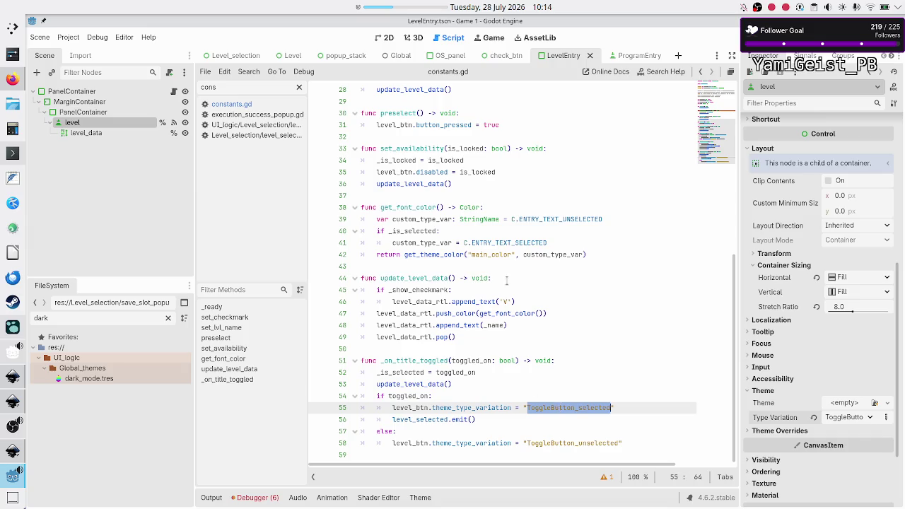
- In constants.gd, declare const TOGGLE_BUTTON_SELECTED: StringName = "ToggleButton_selected" under the theme variations comment
{"action": "left_click", "coordinate": [240, 106]}
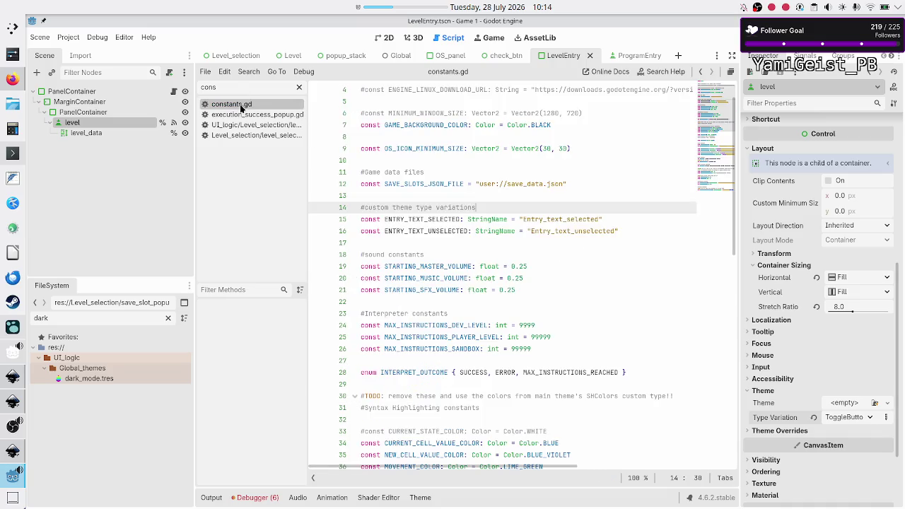
{"action": "left_click", "coordinate": [620, 230]}
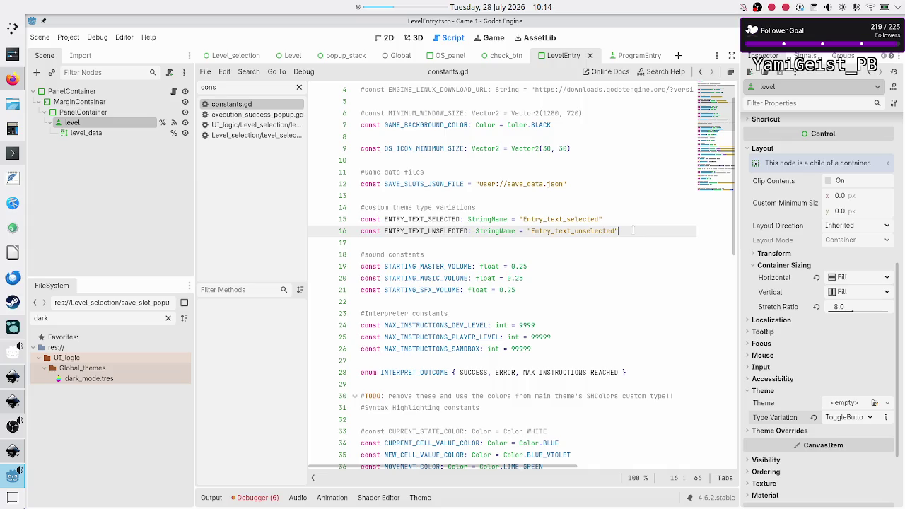
{"action": "key", "text": "Up"}
{"action": "key", "text": "Up"}
{"action": "key", "text": "Return"}
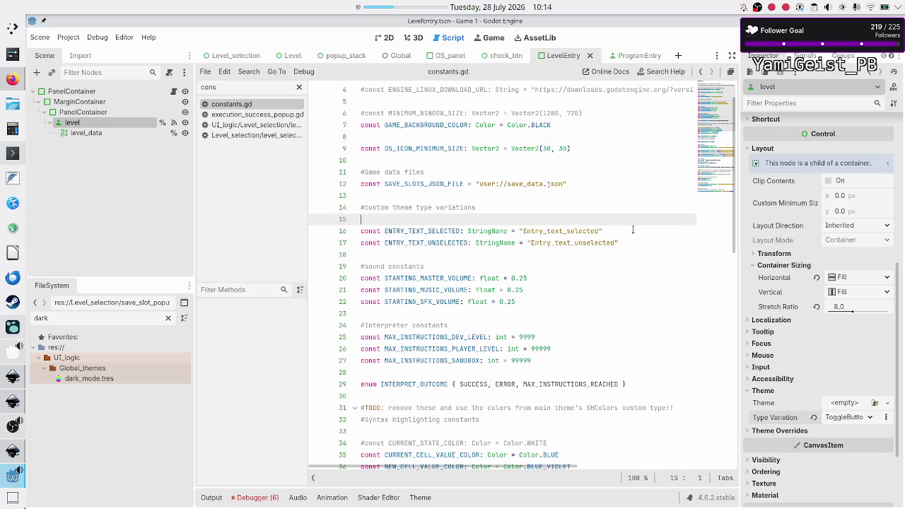
{"action": "key", "text": "ctrl+v"}
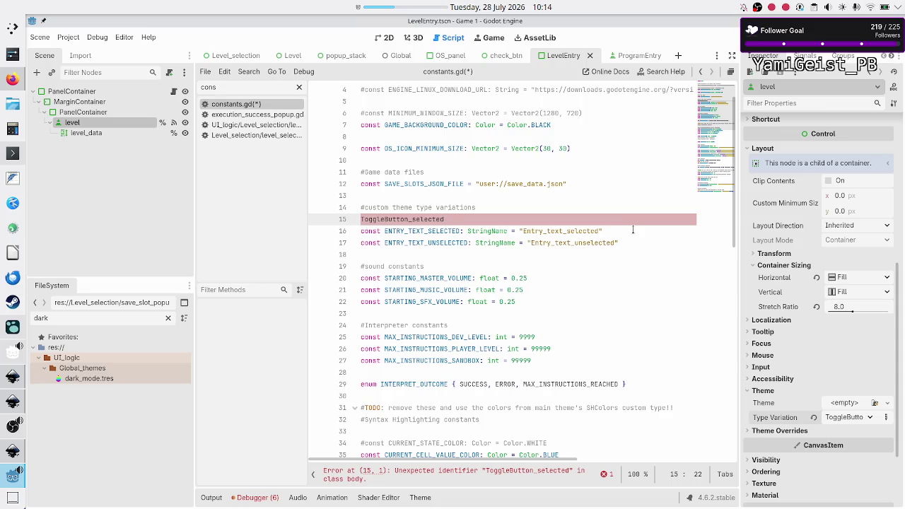
{"action": "key", "text": "Home"}
{"action": "type", "text": "const "}
{"action": "type", "text": "TOGGLE"}
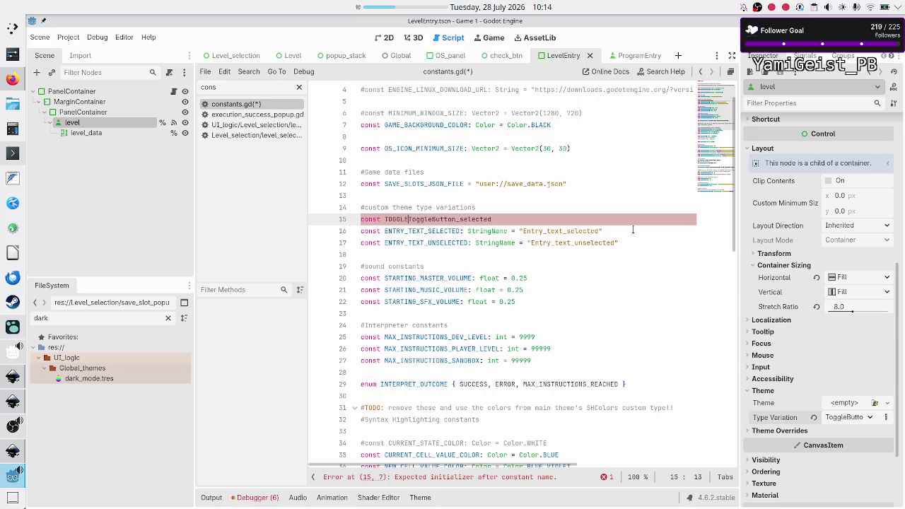
{"action": "type", "text": "_BU"}
{"action": "type", "text": "TTON_"}
{"action": "type", "text": "SELECTED:"}
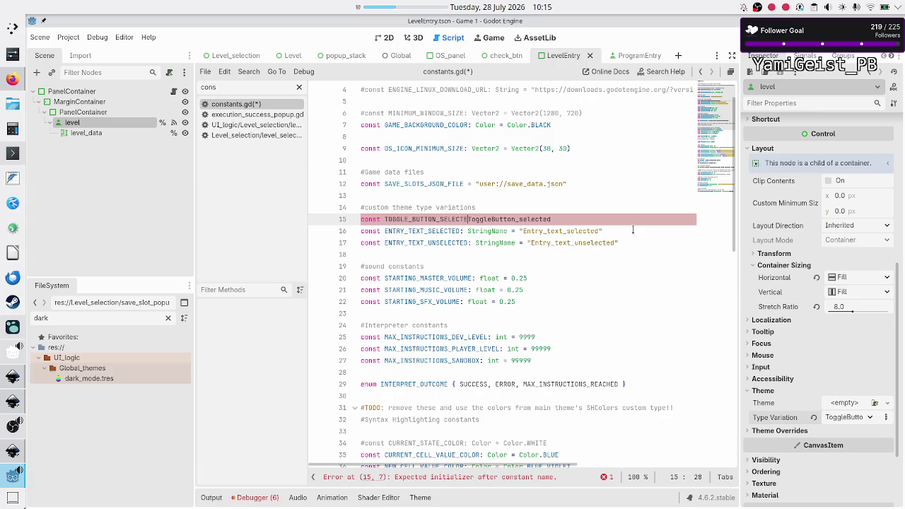
{"action": "type", "text": " StringN"}
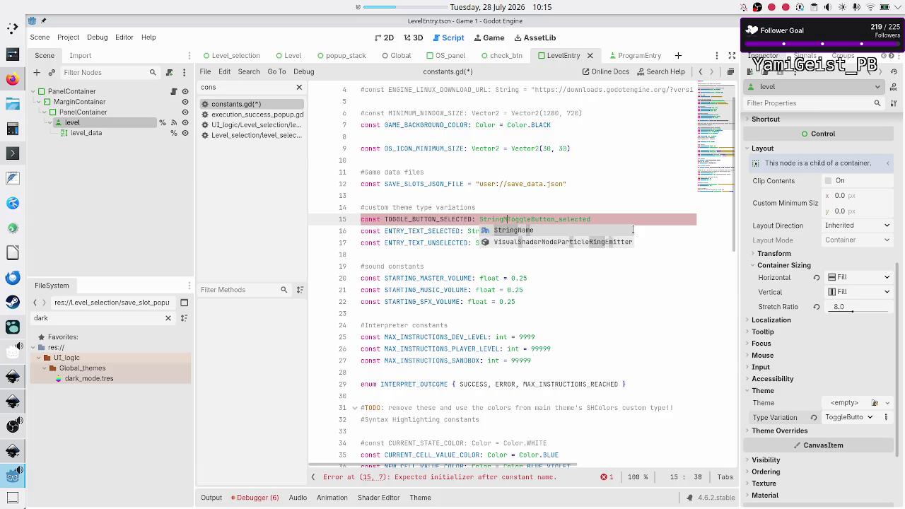
{"action": "type", "text": "am"}
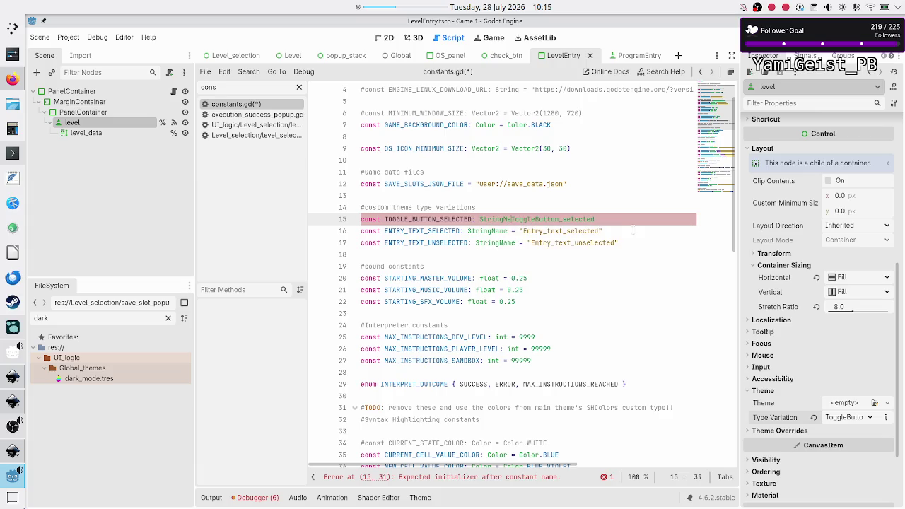
{"action": "type", "text": "e = \""}
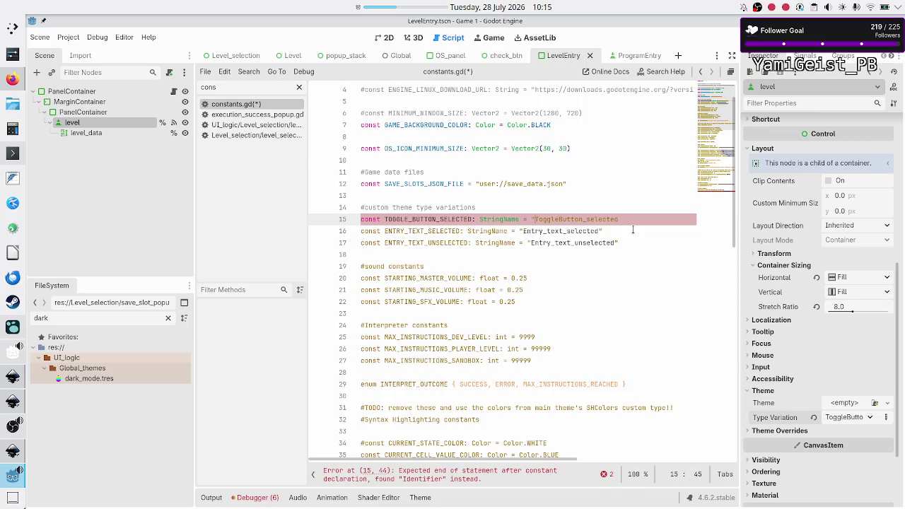
{"action": "key", "text": "Right"}
{"action": "key", "text": "Right"}
{"action": "key", "text": "Right"}
{"action": "type", "text": "\""}
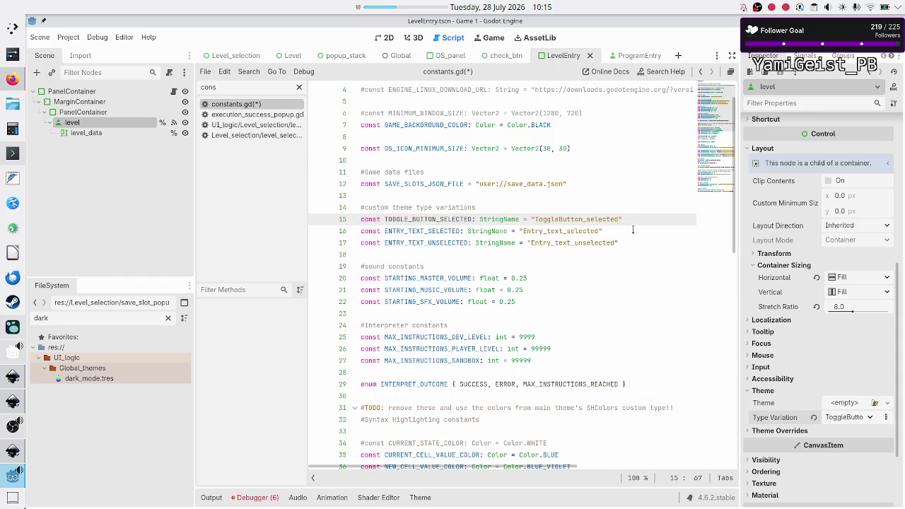
{"action": "key", "text": "Right"}
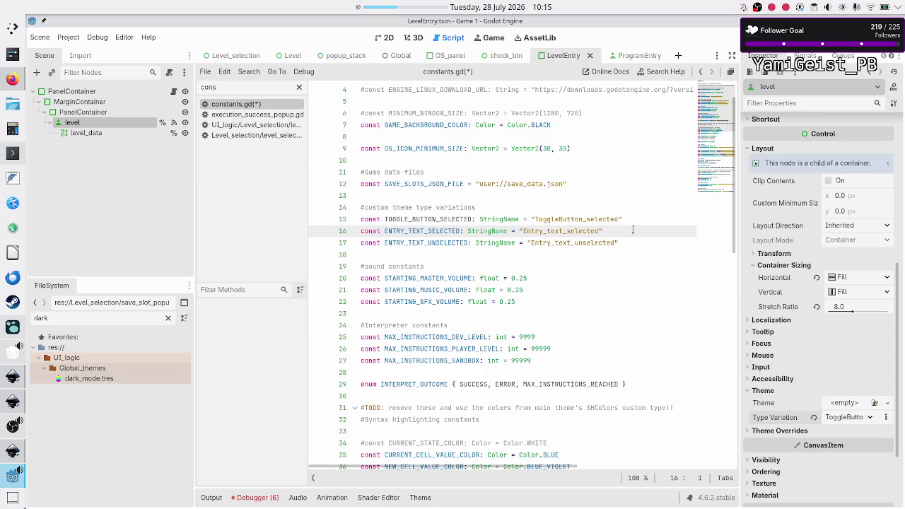
- Duplicate that line as TOGGLE_BUTTON_UNSELECTED with the value "ToggleButton_unselected"
{"action": "key", "text": "Up"}
{"action": "key", "text": "shift+End"}
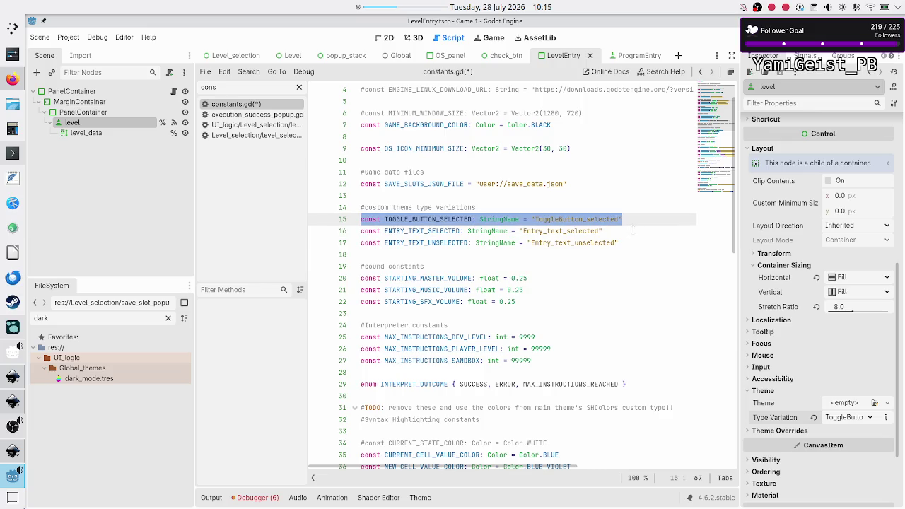
{"action": "key", "text": "ctrl+c"}
{"action": "key", "text": "End"}
{"action": "key", "text": "Return"}
{"action": "key", "text": "ctrl+v"}
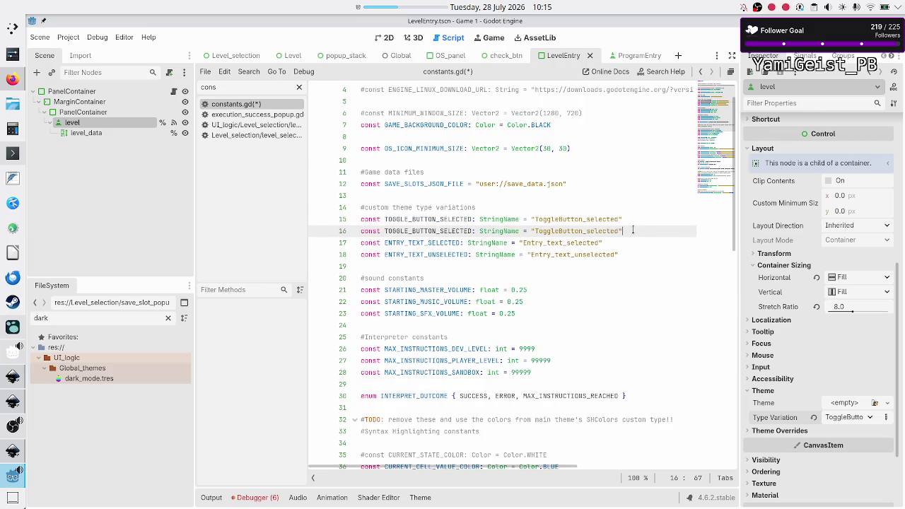
{"action": "key", "text": "Home"}
{"action": "key", "text": "Right"}
{"action": "key", "text": "Right"}
{"action": "key", "text": "Right"}
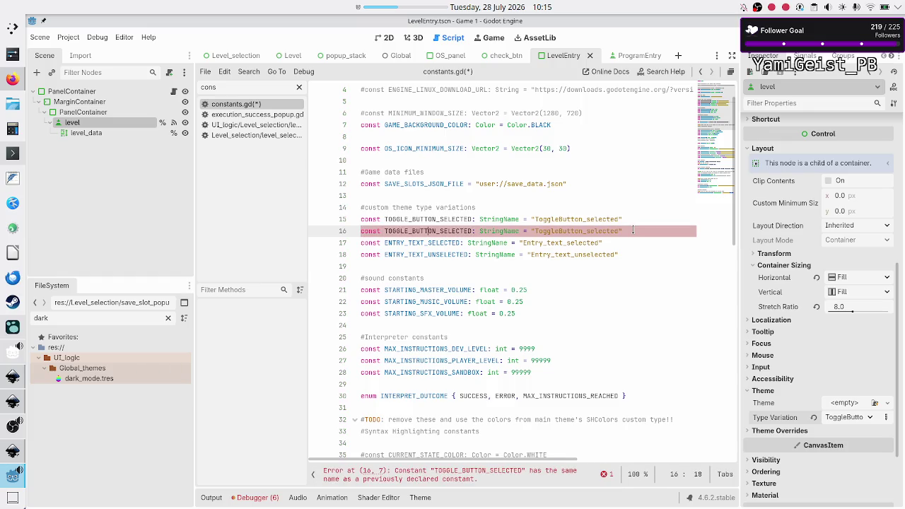
{"action": "type", "text": "UN"}
{"action": "key", "text": "End"}
{"action": "key", "text": "Left"}
{"action": "key", "text": "Left"}
{"action": "key", "text": "Left"}
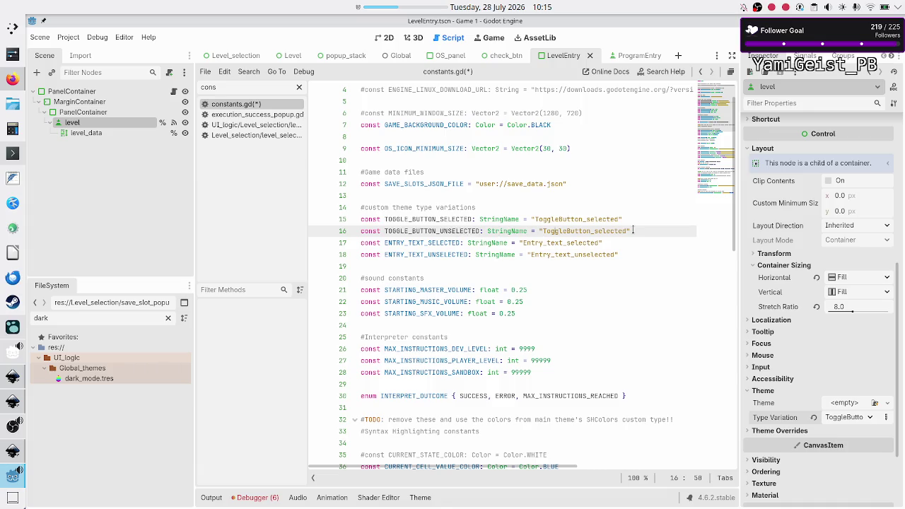
{"action": "type", "text": "un"}
- Move the TOGGLE_BUTTON_SELECTED line below TOGGLE_BUTTON_UNSELECTED
{"action": "key", "text": "Up"}
{"action": "key", "text": "Home"}
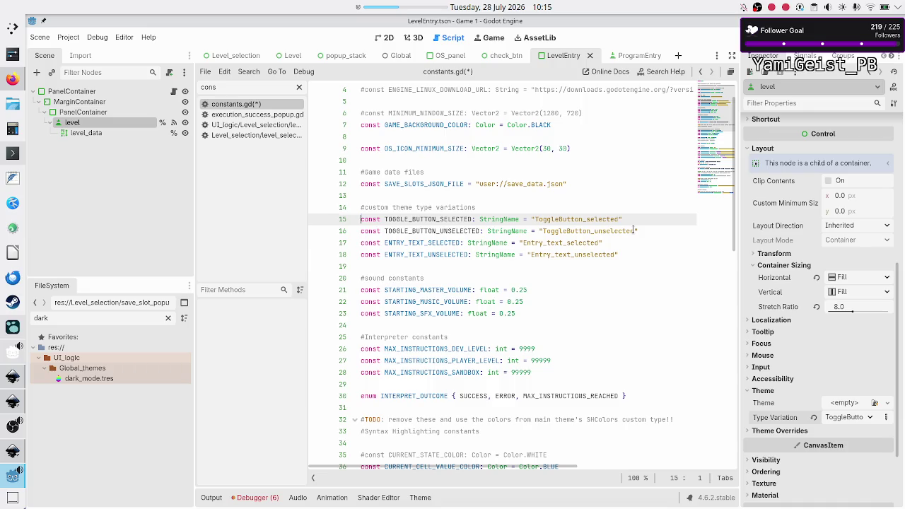
{"action": "key", "text": "shift+End"}
{"action": "key", "text": "BackSpace"}
{"action": "key", "text": "BackSpace"}
{"action": "key", "text": "BackSpace"}
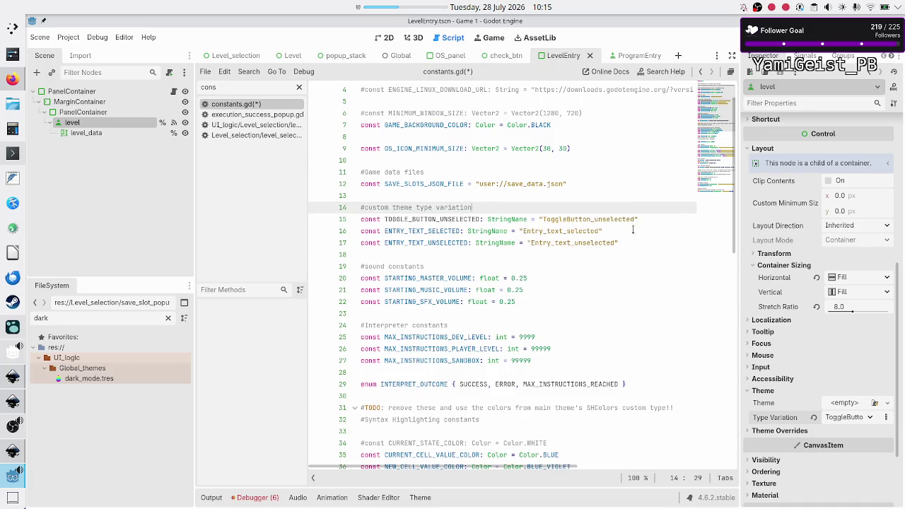
{"action": "type", "text": "s"}
{"action": "key", "text": "Down"}
{"action": "key", "text": "End"}
{"action": "key", "text": "Return"}
{"action": "key", "text": "ctrl+v"}
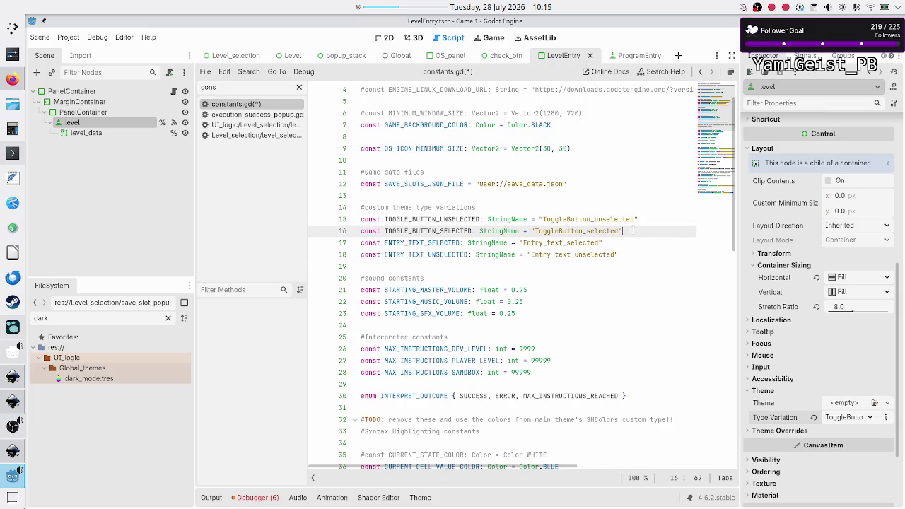
- Move ENTRY_TEXT_SELECTED below ENTRY_TEXT_UNSELECTED and save constants.gd
{"action": "key", "text": "Down"}
{"action": "key", "text": "Down"}
{"action": "key", "text": "Up"}
{"action": "key", "text": "shift+End"}
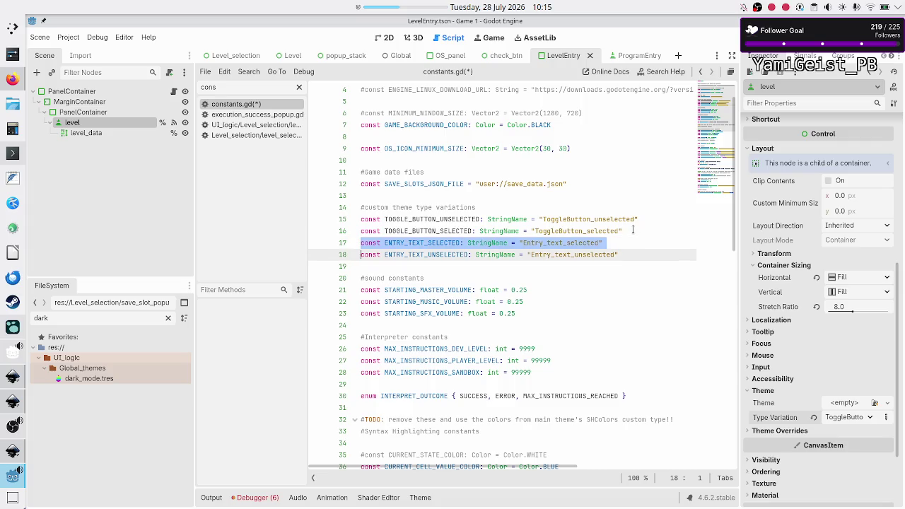
{"action": "key", "text": "Delete"}
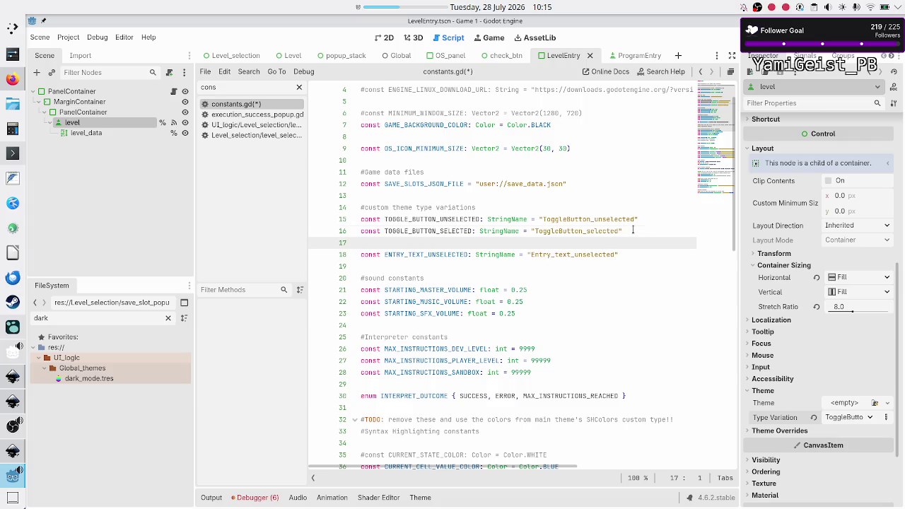
{"action": "key", "text": "Delete"}
{"action": "key", "text": "End"}
{"action": "key", "text": "Return"}
{"action": "key", "text": "ctrl+v"}
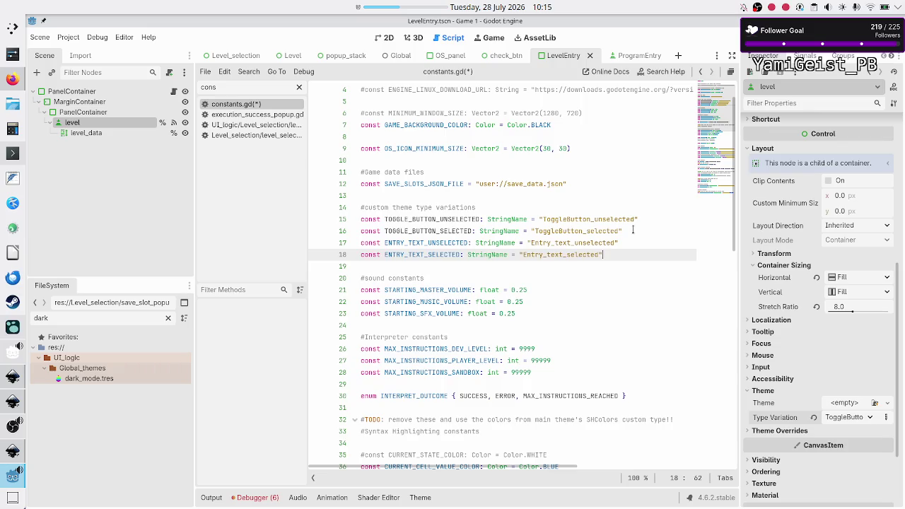
{"action": "key", "text": "Down"}
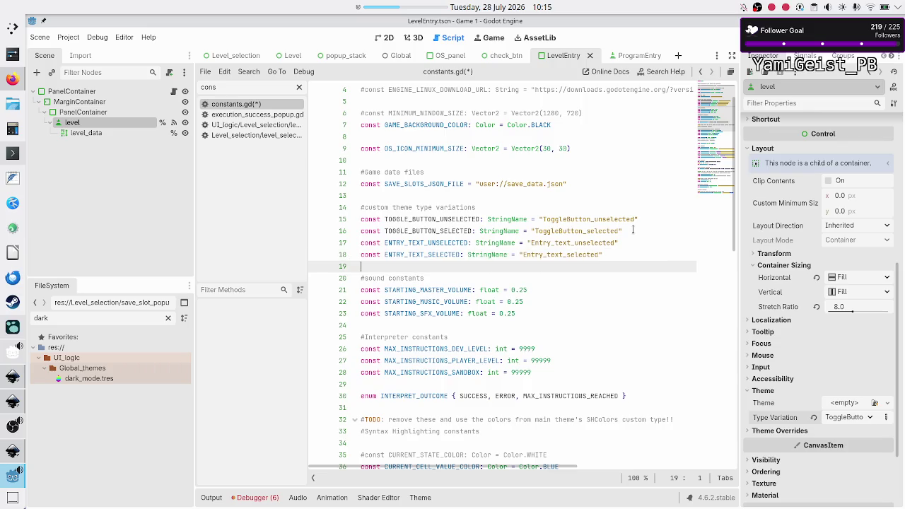
{"action": "key", "text": "ctrl+s"}
{"action": "key", "text": "ctrl+s"}
- In the LevelEntry script, replace line 55's quoted string with C.TOGGLE_BUTTON_SELECTED
{"action": "left_click", "coordinate": [172, 95]}
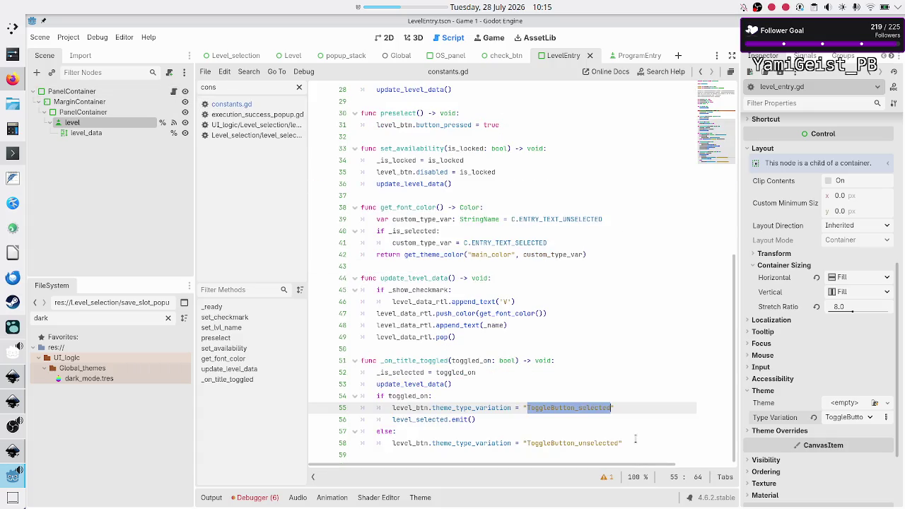
{"action": "left_click", "coordinate": [620, 411]}
{"action": "key", "text": "BackSpace"}
{"action": "key", "text": "BackSpace"}
{"action": "key", "text": "BackSpace"}
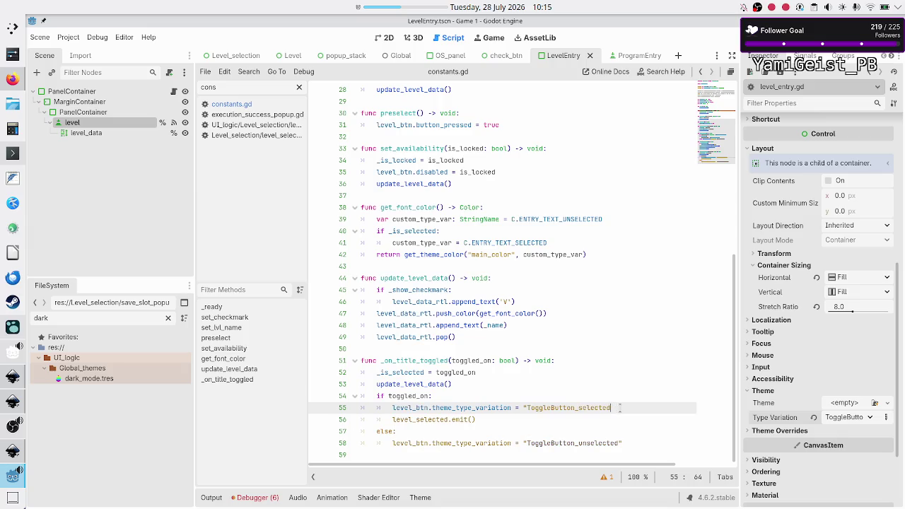
{"action": "key", "text": "BackSpace"}
{"action": "key", "text": "BackSpace"}
{"action": "key", "text": "BackSpace"}
{"action": "type", "text": "T"}
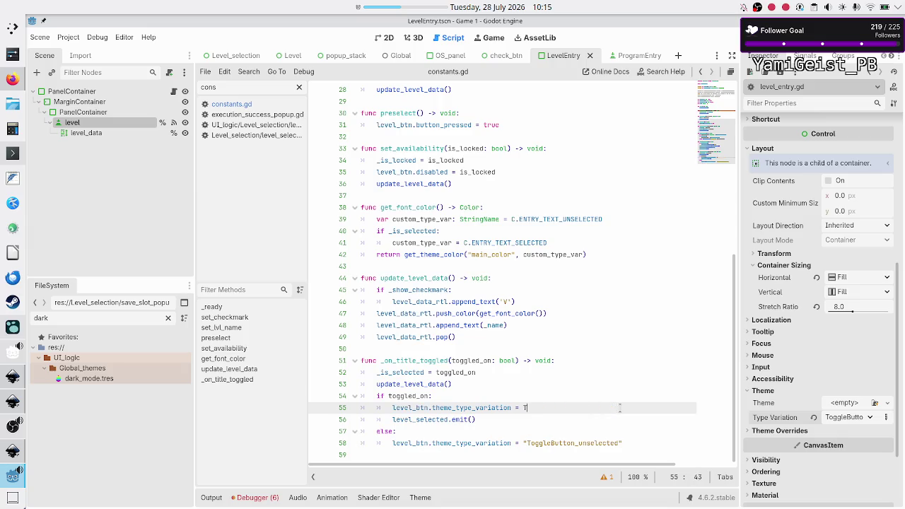
{"action": "type", "text": "OGG"}
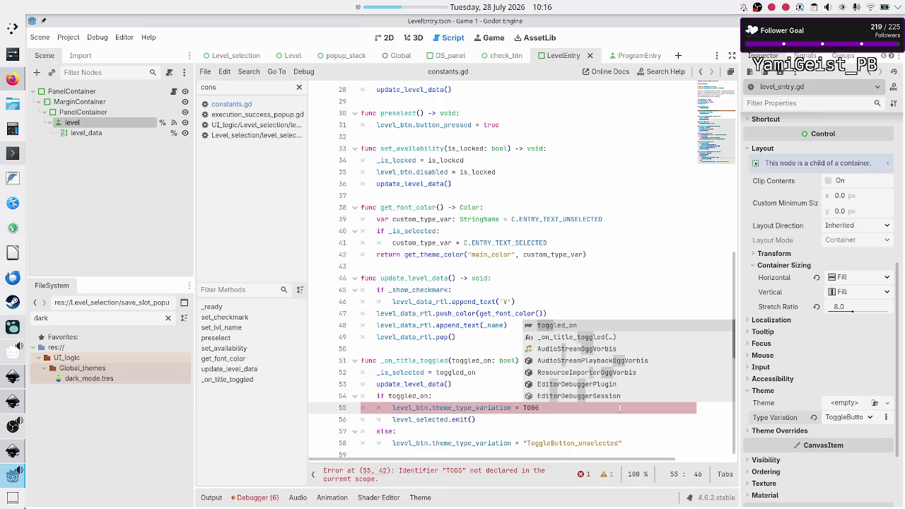
{"action": "key", "text": "BackSpace"}
{"action": "key", "text": "BackSpace"}
{"action": "key", "text": "BackSpace"}
{"action": "type", "text": "C.TO"}
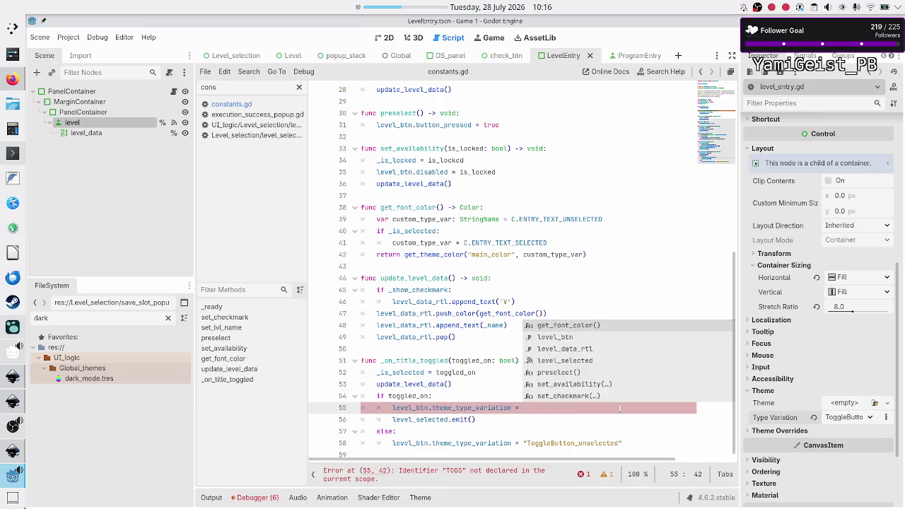
{"action": "type", "text": "GG"}
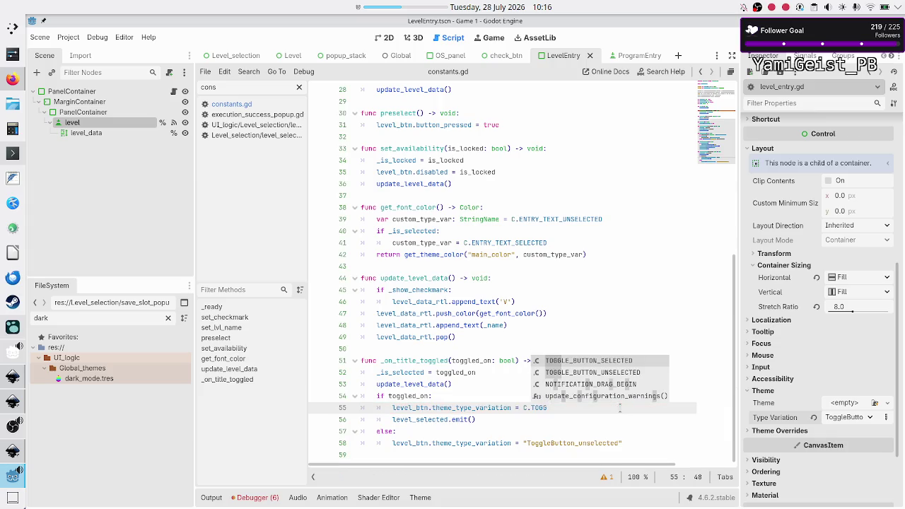
{"action": "key", "text": "Return"}
- Replace line 58's "ToggleButton_unselected" string with C.TOGGLE_BUTTON_UNSELECTED
{"action": "key", "text": "Down"}
{"action": "key", "text": "Down"}
{"action": "key", "text": "Down"}
{"action": "key", "text": "End"}
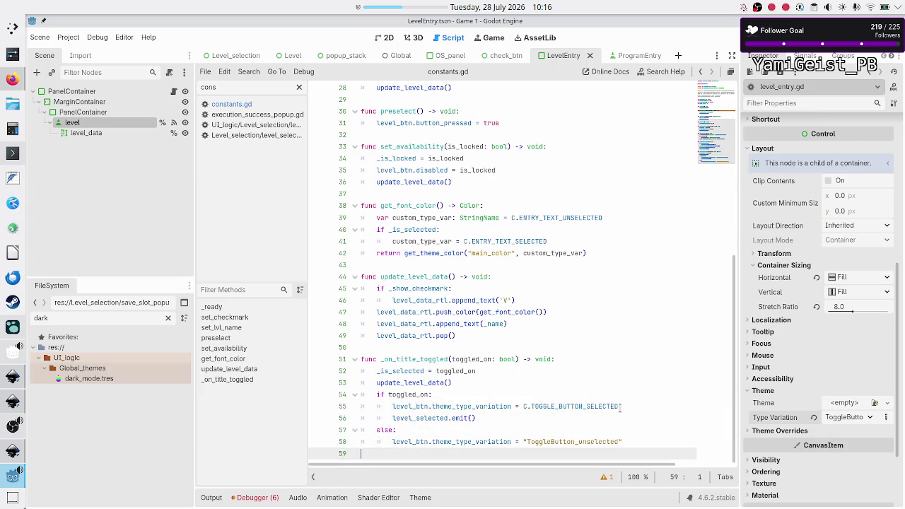
{"action": "key", "text": "BackSpace"}
{"action": "key", "text": "BackSpace"}
{"action": "key", "text": "BackSpace"}
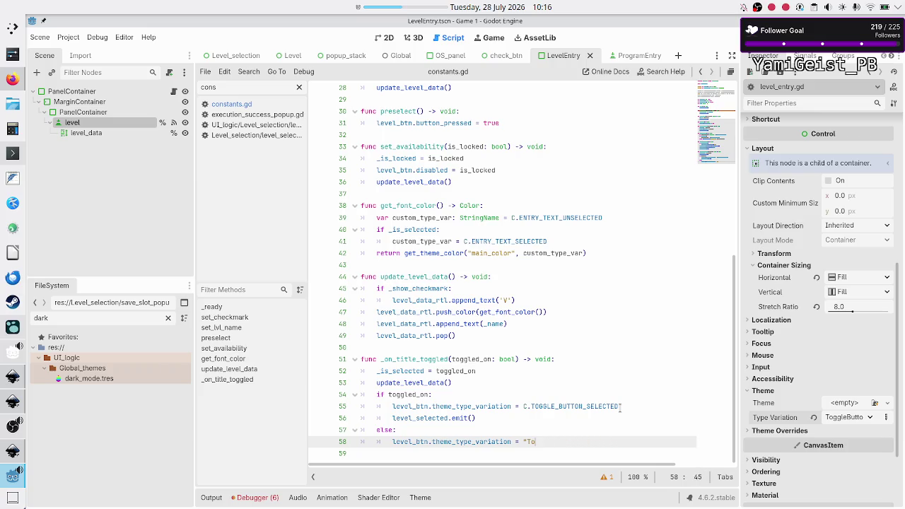
{"action": "type", "text": "C.TOGG"}
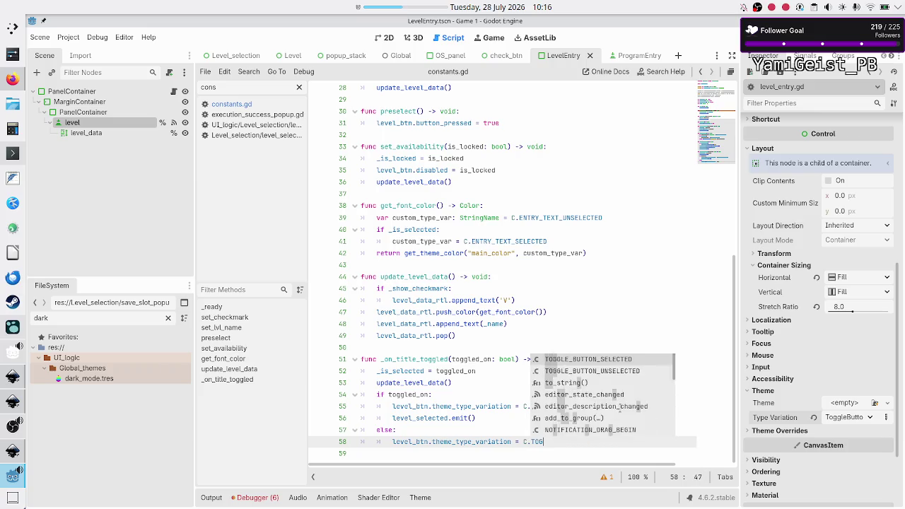
{"action": "left_click", "coordinate": [620, 408]}
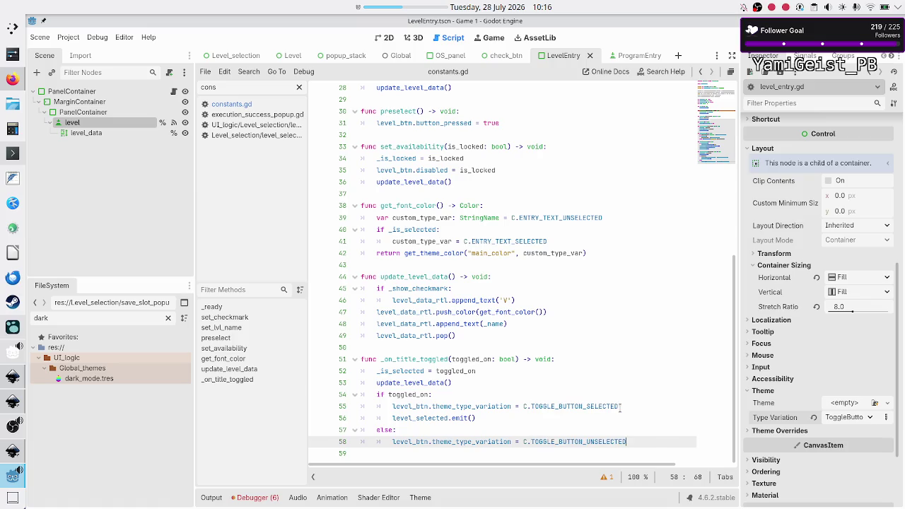
{"action": "key", "text": "Down"}
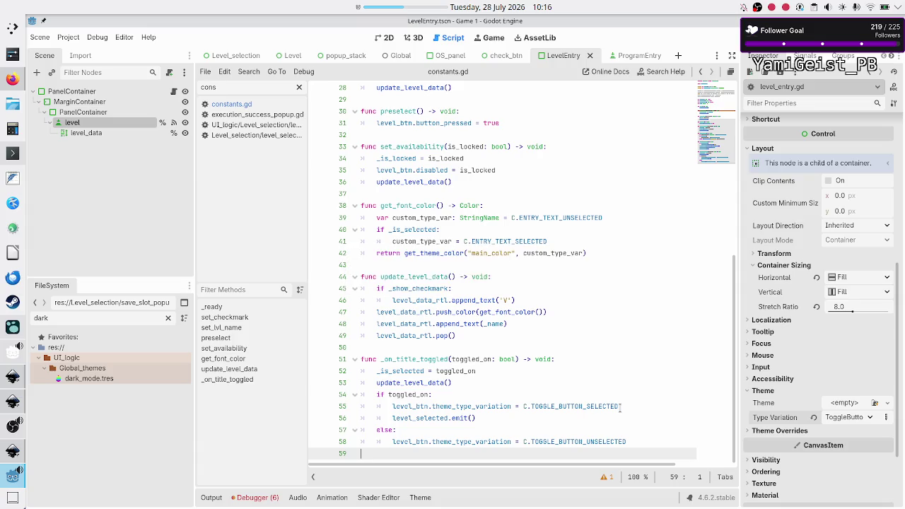
- Run the project, check the set_title error at line 76 of level_selection.gd, then stop the game
{"action": "left_click", "coordinate": [387, 39]}
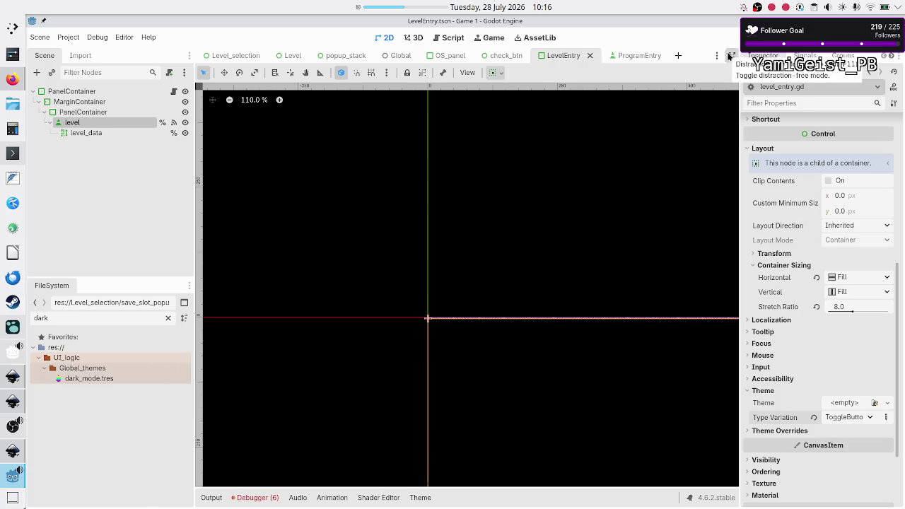
{"action": "key", "text": "F5"}
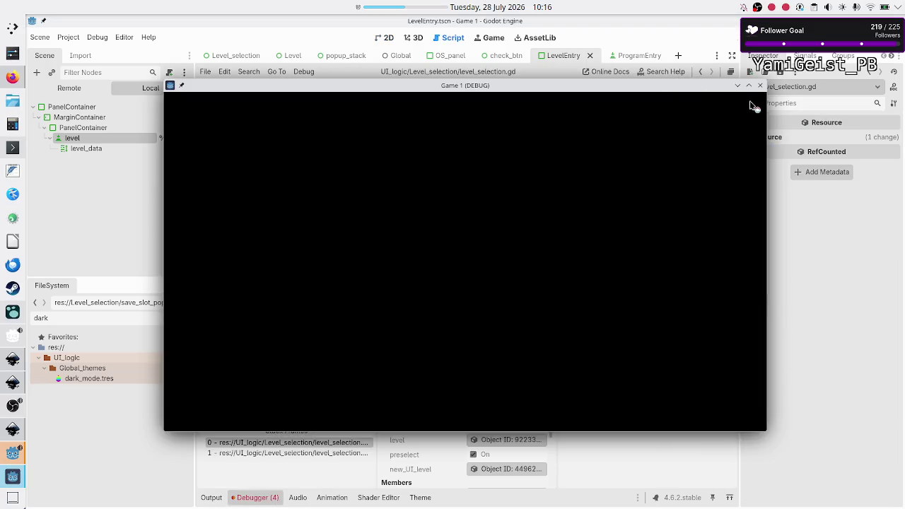
{"action": "left_click", "coordinate": [806, 366]}
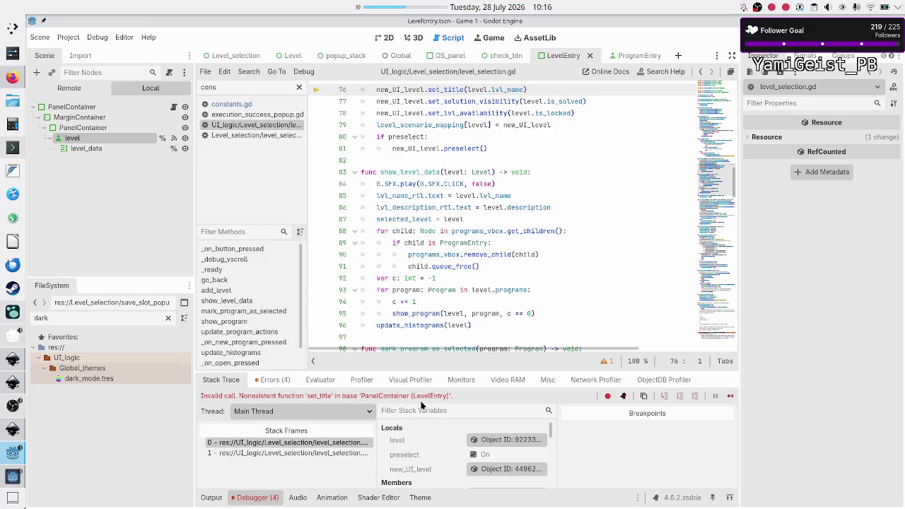
{"action": "scroll", "coordinate": [439, 297], "scroll_direction": "up", "scroll_amount": 3}
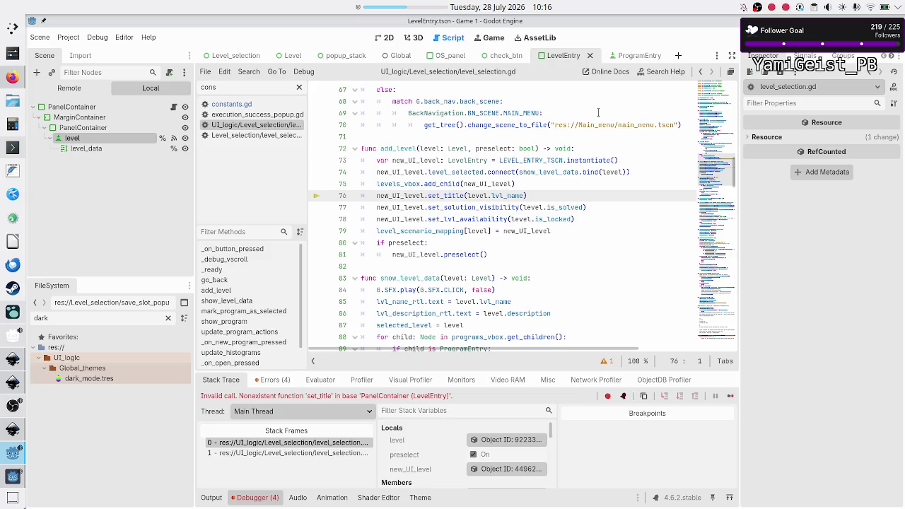
{"action": "key", "text": "F8"}
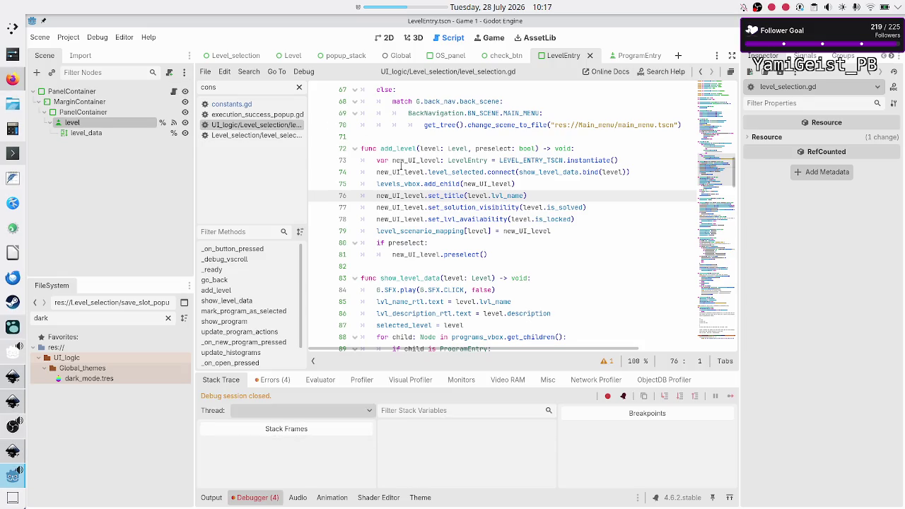
{"action": "scroll", "coordinate": [401, 165], "scroll_direction": "up", "scroll_amount": 20}
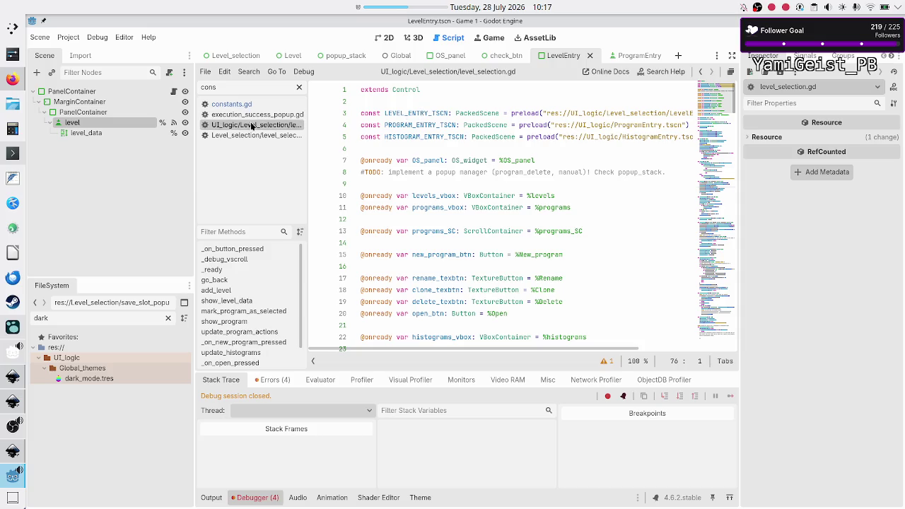
{"action": "scroll", "coordinate": [554, 229], "scroll_direction": "down", "scroll_amount": 20}
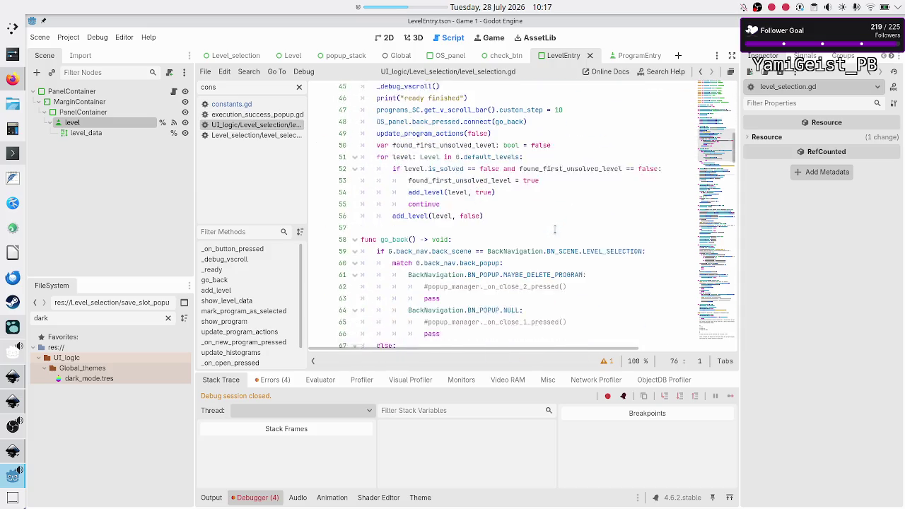
{"action": "scroll", "coordinate": [555, 230], "scroll_direction": "down", "scroll_amount": 3}
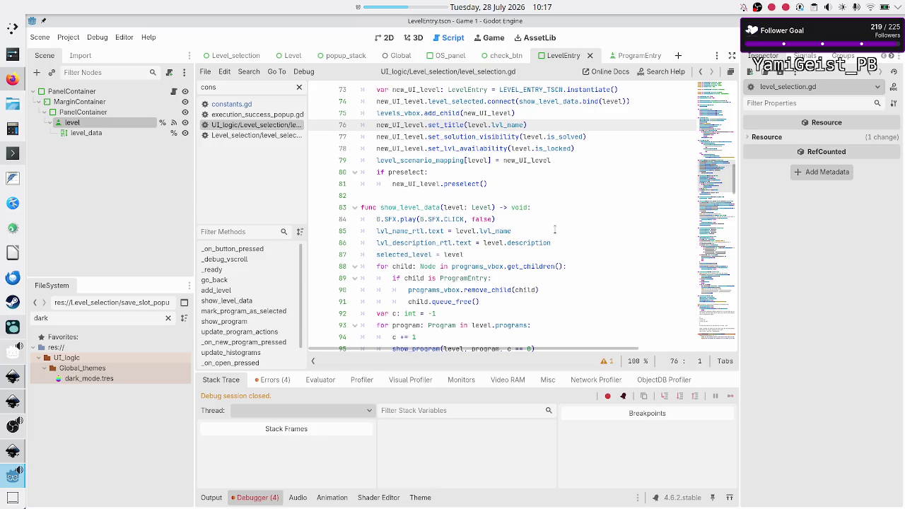
- From the error list, change line 76's set_title call to set_lvl_name
{"action": "left_click", "coordinate": [276, 382]}
{"action": "left_click", "coordinate": [338, 464]}
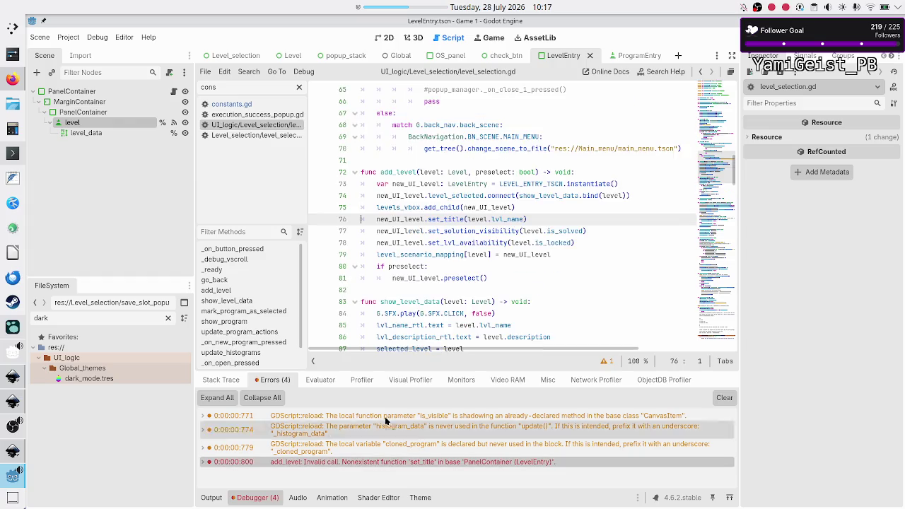
{"action": "left_click", "coordinate": [505, 223]}
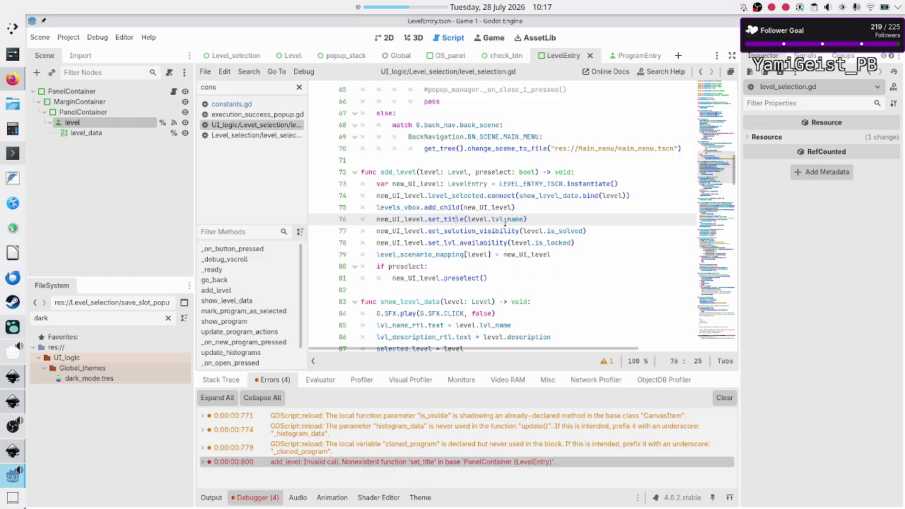
{"action": "key", "text": "BackSpace"}
{"action": "key", "text": "BackSpace"}
{"action": "key", "text": "BackSpace"}
{"action": "type", "text": "lvl_name"}
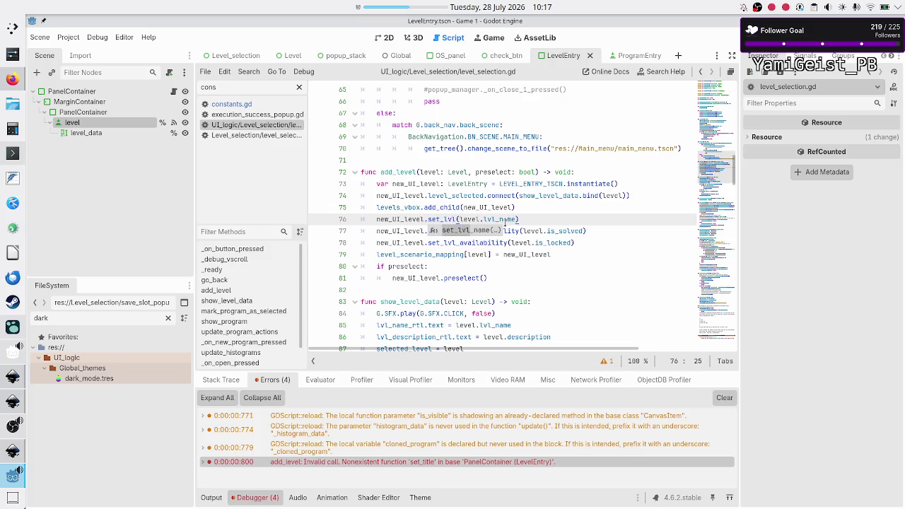
{"action": "key", "text": "Return"}
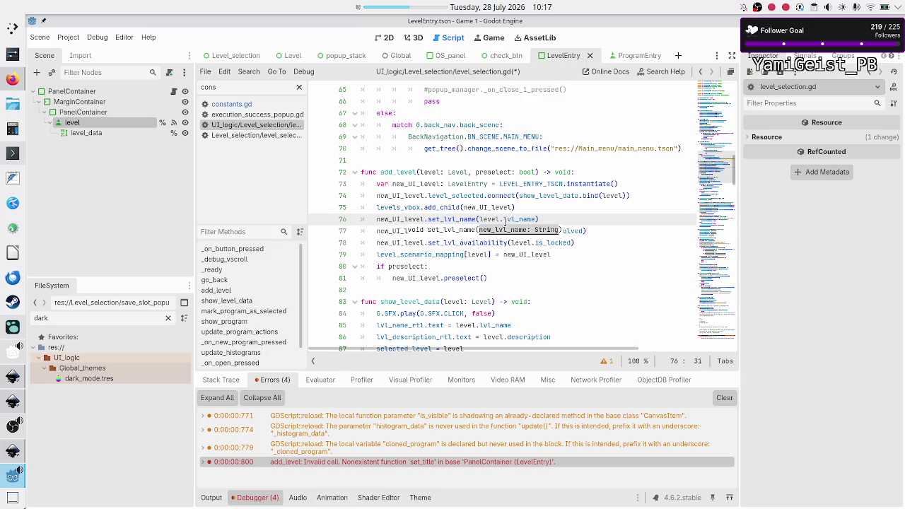
{"action": "key", "text": "Escape"}
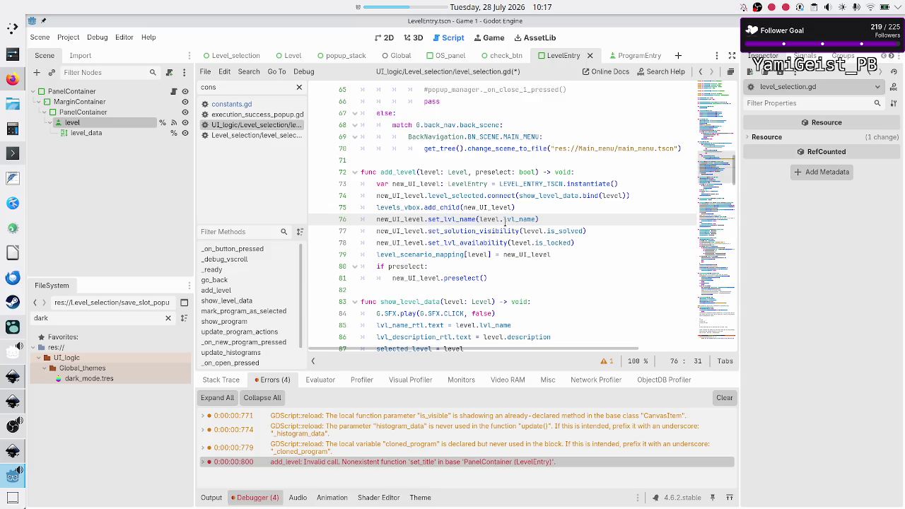
- Replace set_solution_visibility on line 77 with set_checkmark(level.is_solved)
{"action": "key", "text": "Down"}
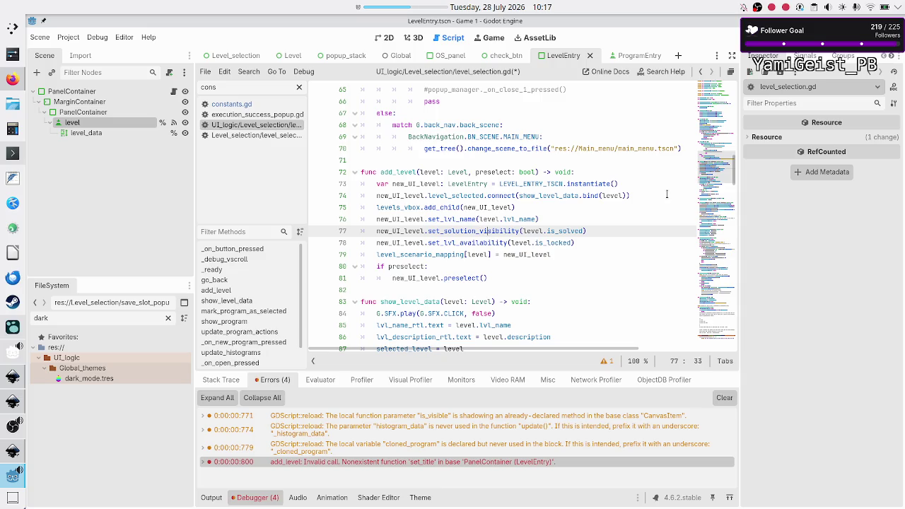
{"action": "key", "text": "ctrl+Right"}
{"action": "key", "text": "BackSpace"}
{"action": "key", "text": "BackSpace"}
{"action": "key", "text": "BackSpace"}
{"action": "key", "text": "BackSpace"}
{"action": "key", "text": "BackSpace"}
{"action": "key", "text": "BackSpace"}
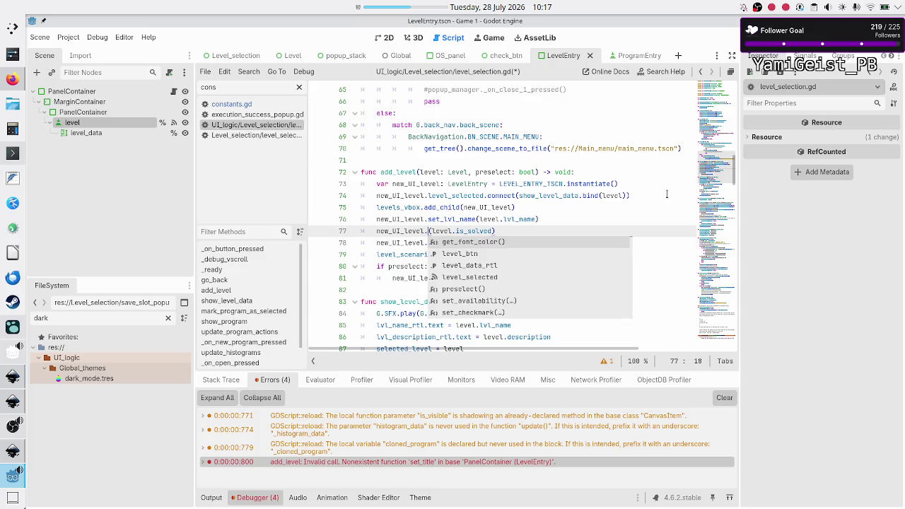
{"action": "type", "text": "se"}
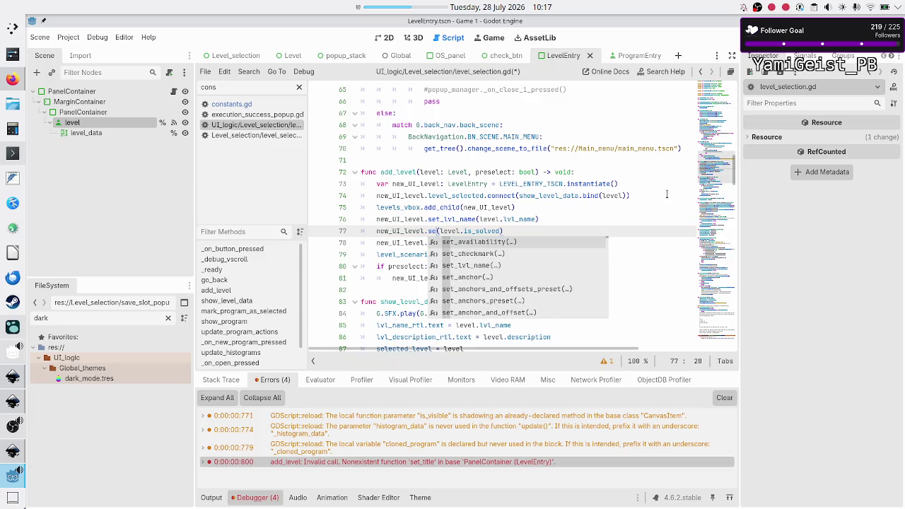
{"action": "key", "text": "Down"}
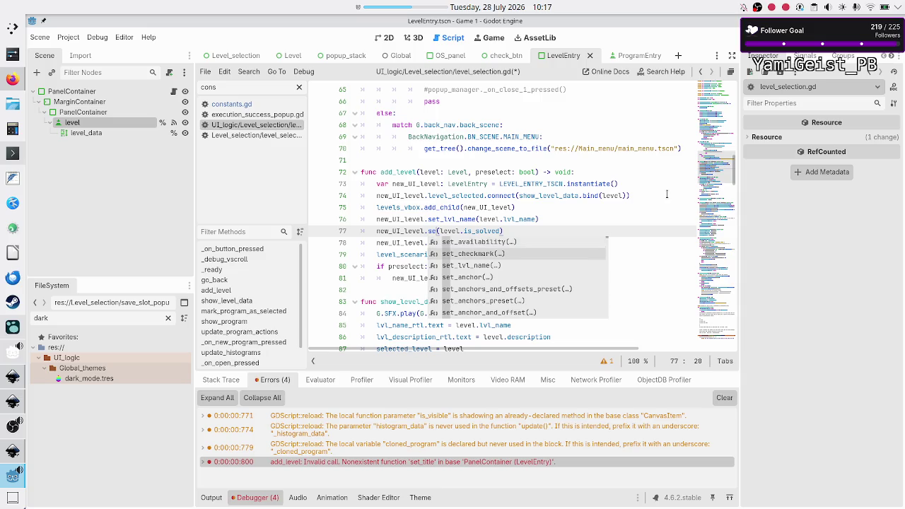
{"action": "key", "text": "Return"}
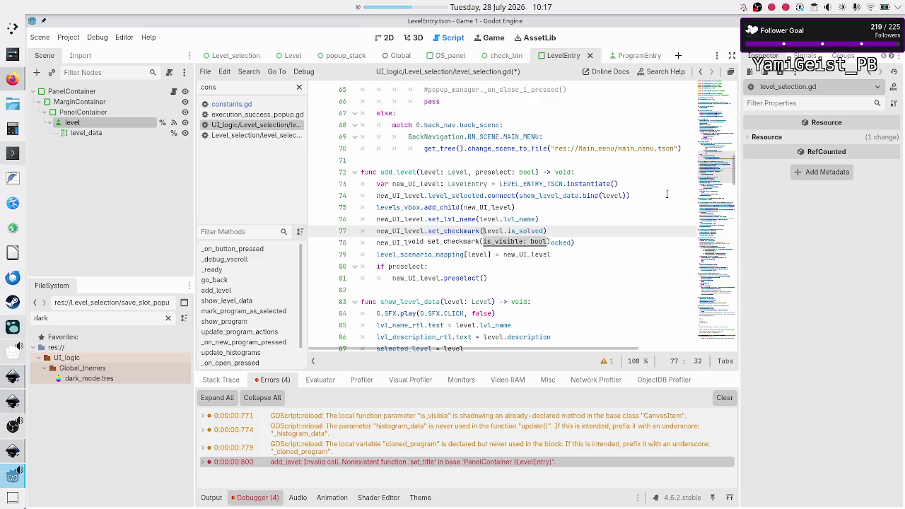
{"action": "key", "text": "Escape"}
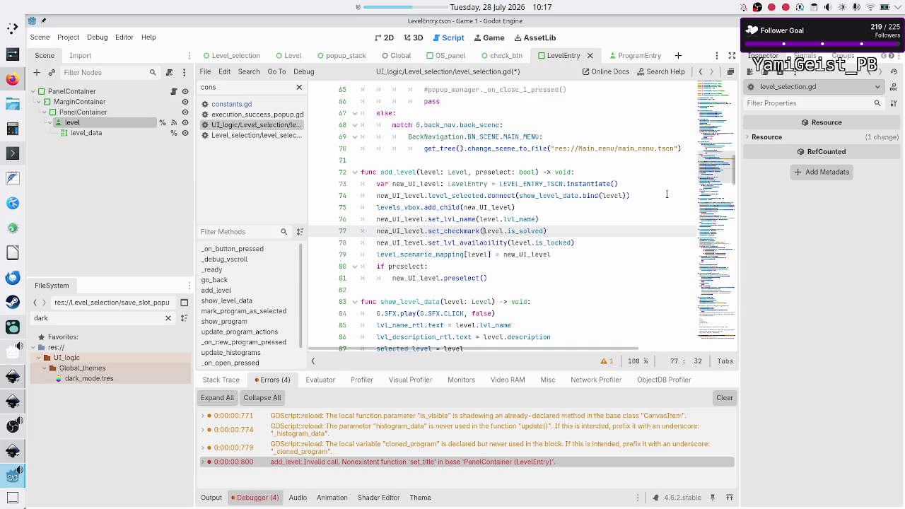
{"action": "key", "text": "Down"}
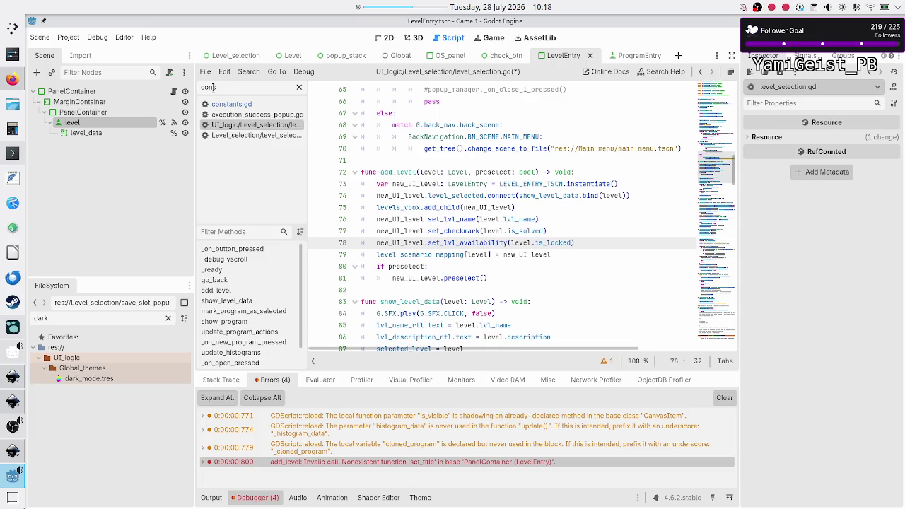
- Review the set_availability setter in level_entry.gd, then return to the Level_selection scene
{"action": "left_click", "coordinate": [174, 94]}
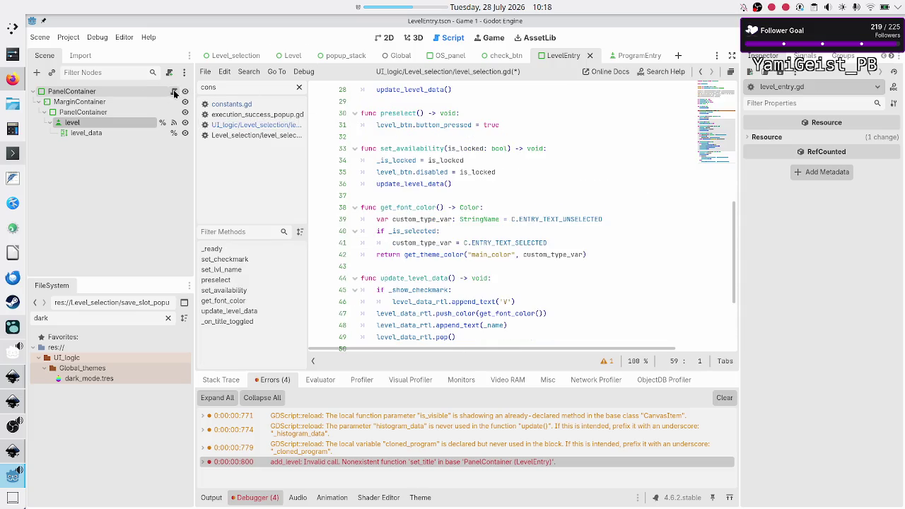
{"action": "scroll", "coordinate": [473, 188], "scroll_direction": "up", "scroll_amount": 1}
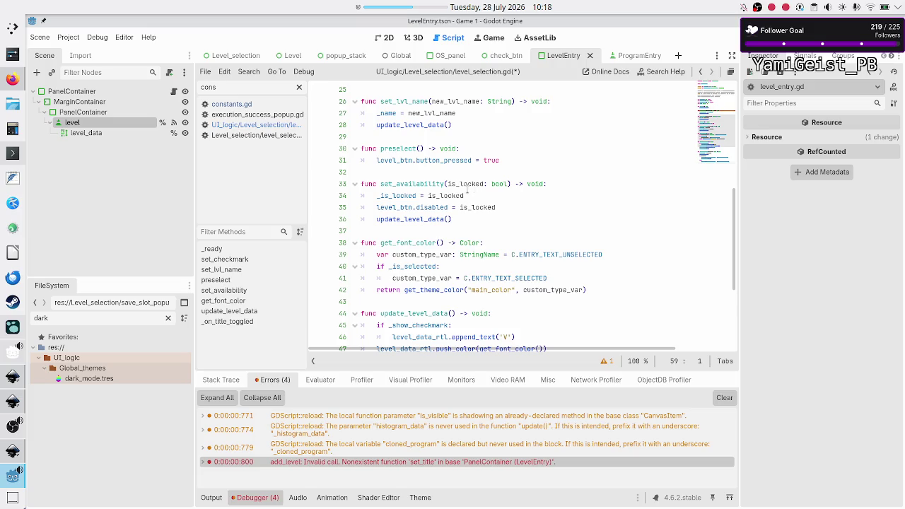
{"action": "double_click", "coordinate": [428, 185]}
{"action": "left_click", "coordinate": [507, 212]}
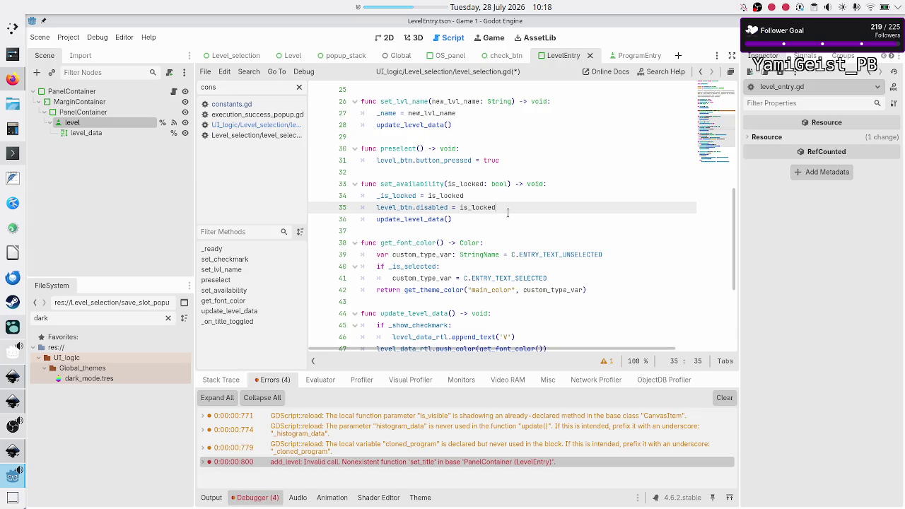
{"action": "scroll", "coordinate": [508, 212], "scroll_direction": "up", "scroll_amount": 2}
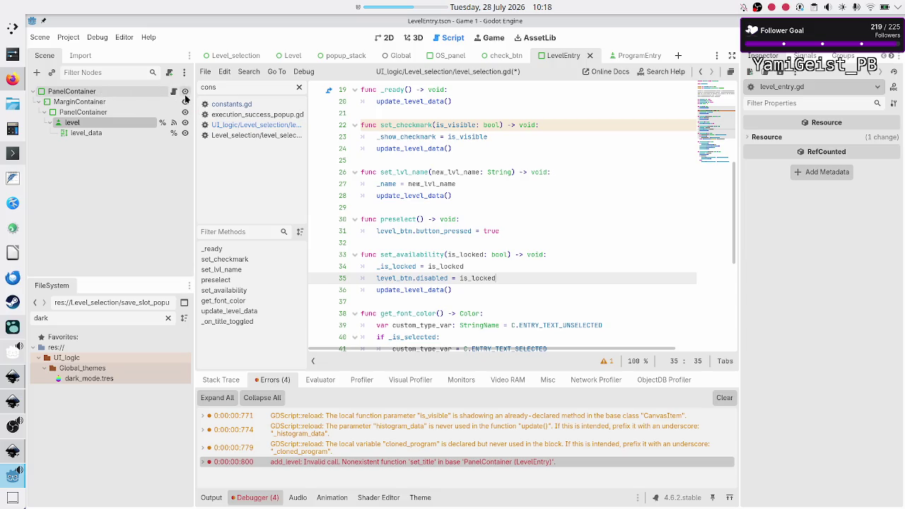
{"action": "left_click", "coordinate": [233, 55]}
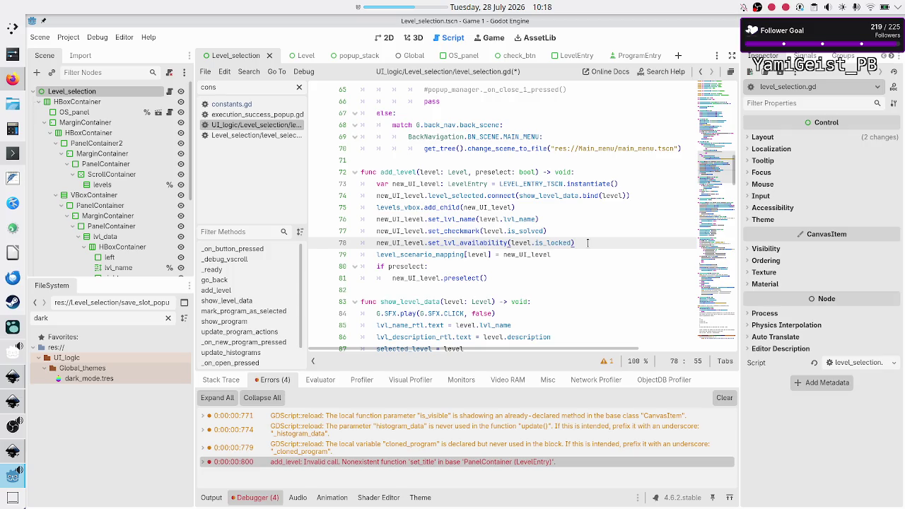
- Save level_selection.gd and run the game, which halts on the set_lvl_availability call at line 78
{"action": "key", "text": "Down"}
{"action": "key", "text": "Down"}
{"action": "key", "text": "Down"}
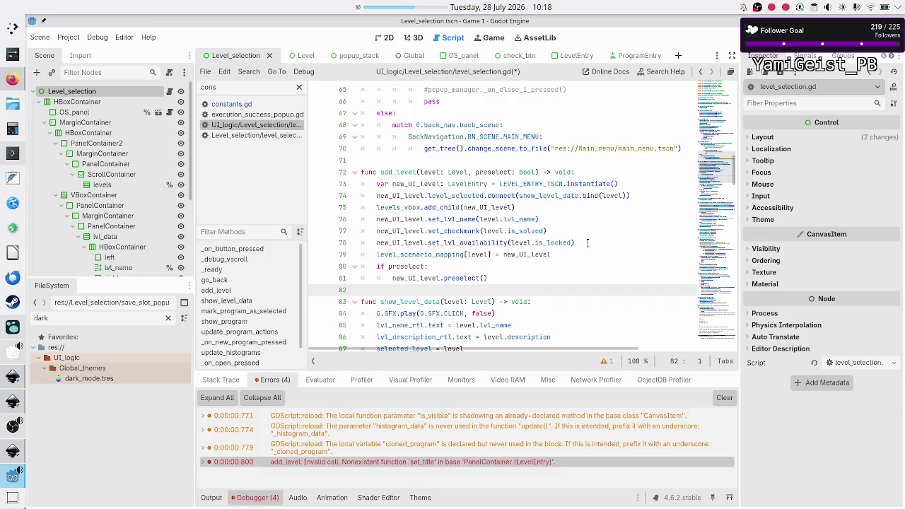
{"action": "key", "text": "ctrl+s"}
{"action": "left_click", "coordinate": [753, 37]}
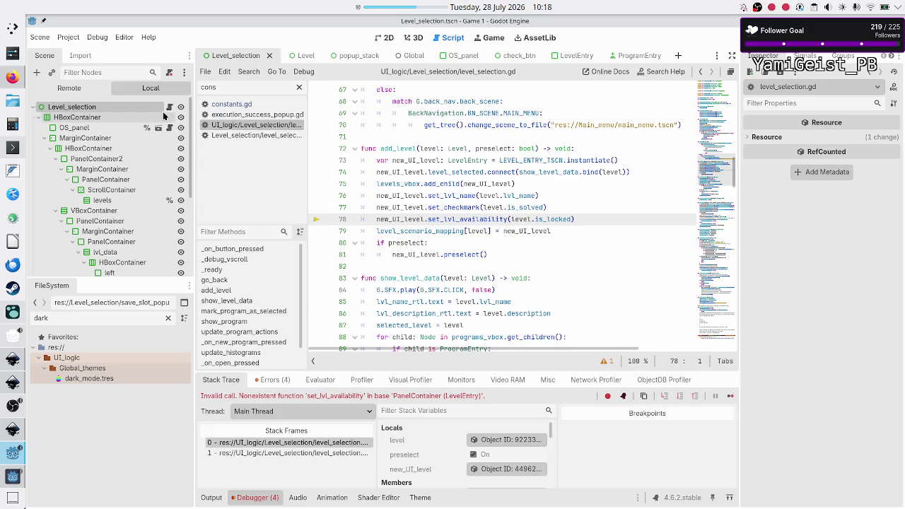
- In the LevelEntry scene's script, rename set_availability on line 33 to set_lvl_availability
{"action": "mouse_move", "coordinate": [356, 62]}
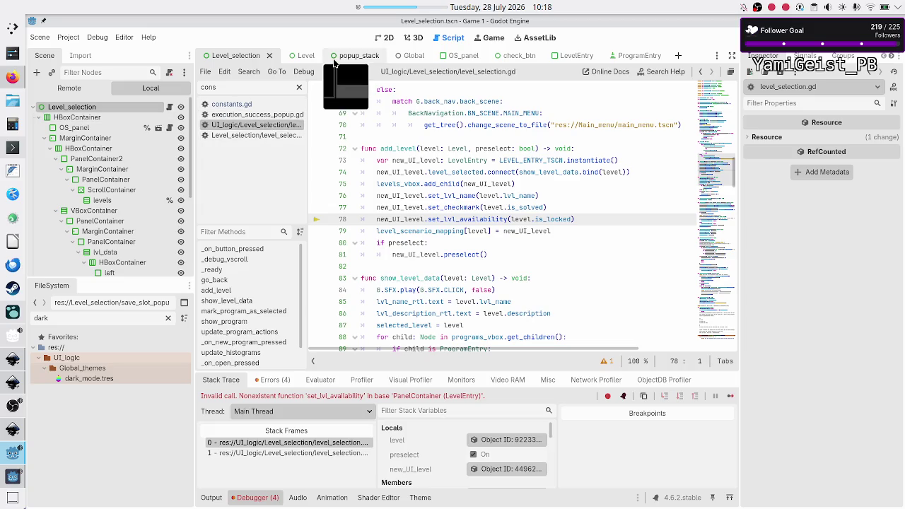
{"action": "left_click", "coordinate": [563, 55]}
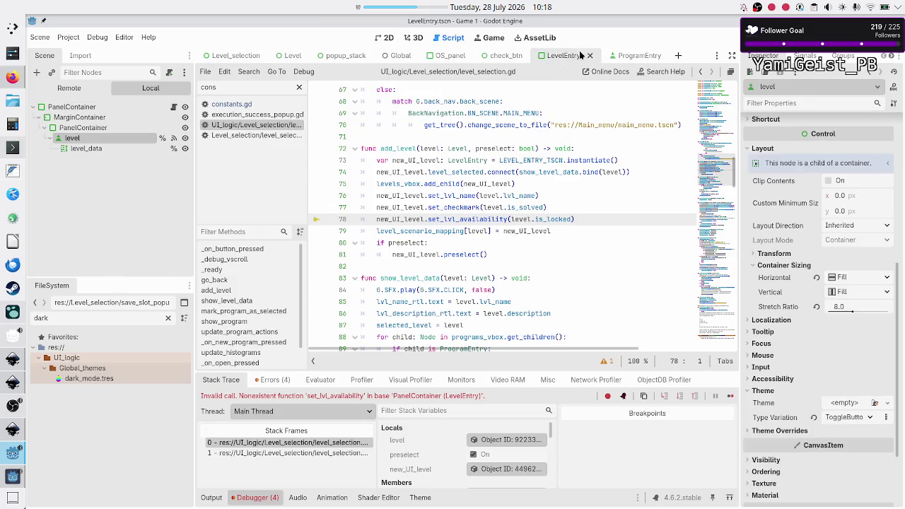
{"action": "left_click", "coordinate": [174, 107]}
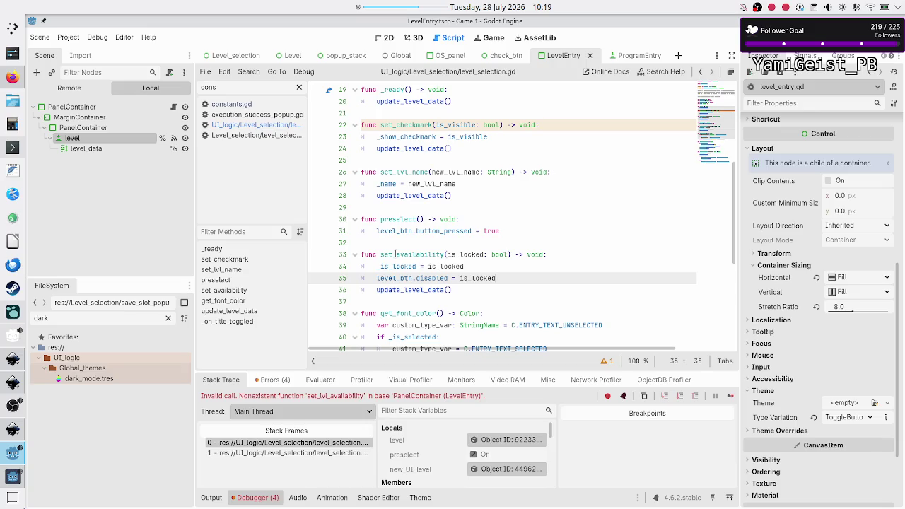
{"action": "left_click", "coordinate": [394, 254]}
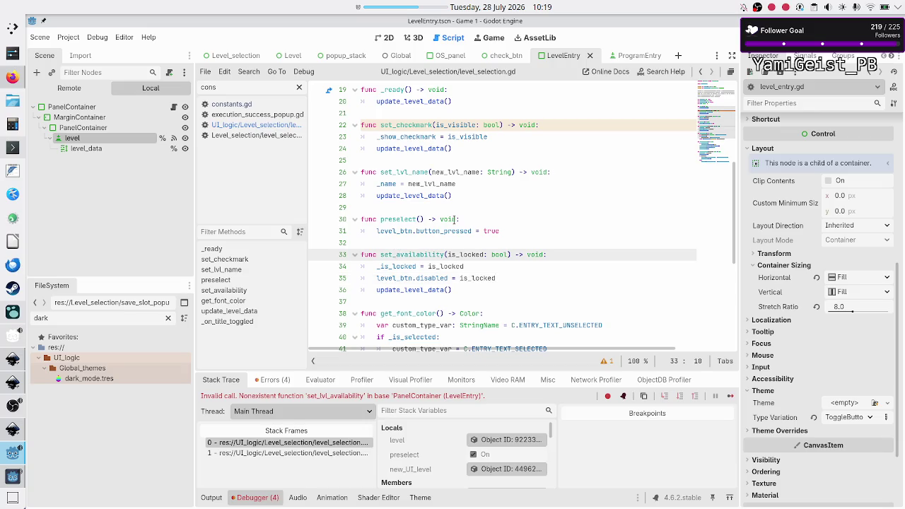
{"action": "type", "text": "lvl_"}
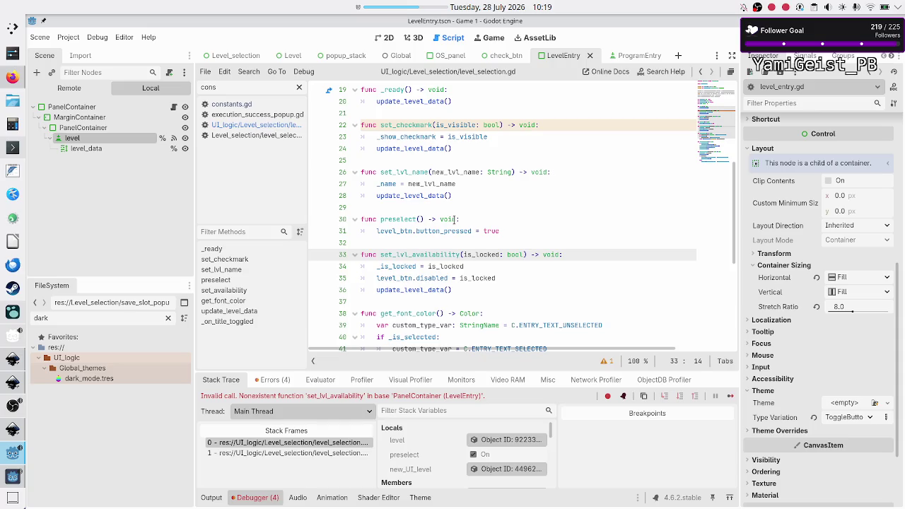
{"action": "mouse_move", "coordinate": [417, 220]}
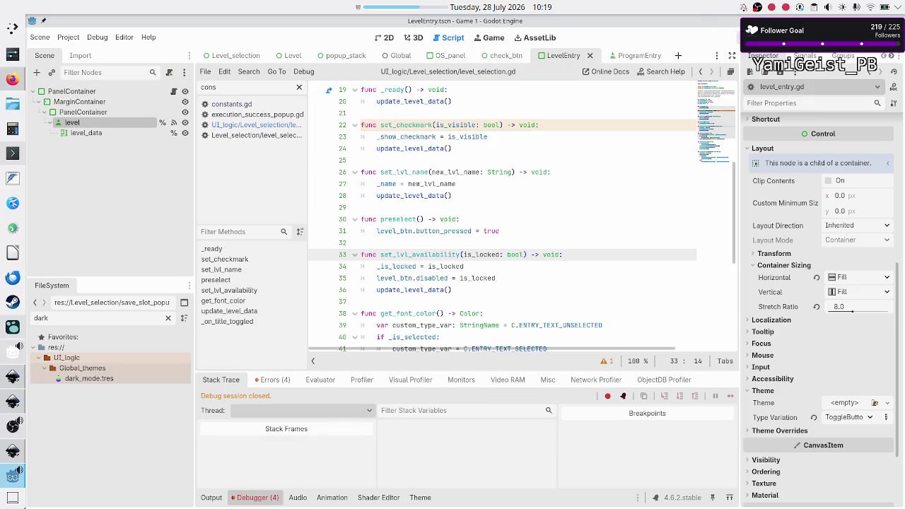
- Restart the game to check the level list, close it, and select the root PanelContainer in 2D
{"action": "key", "text": "F8"}
{"action": "key", "text": "F5"}
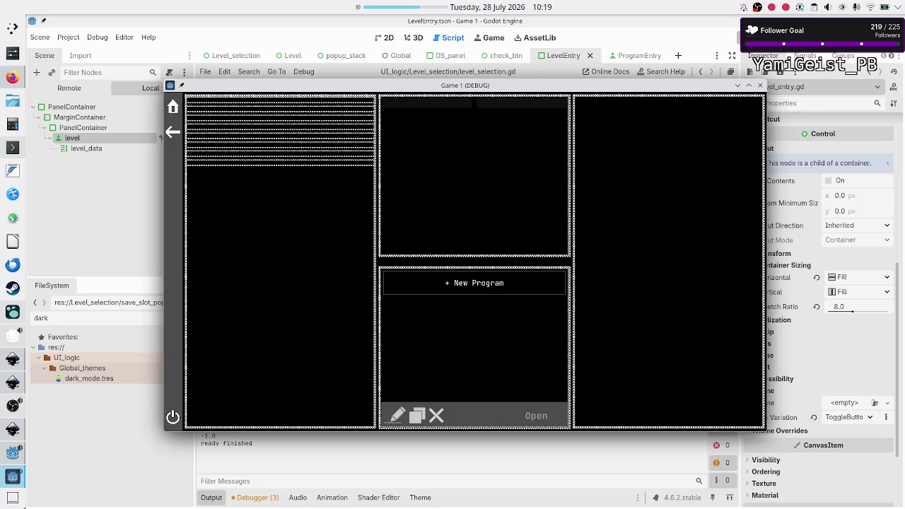
{"action": "left_click", "coordinate": [761, 86]}
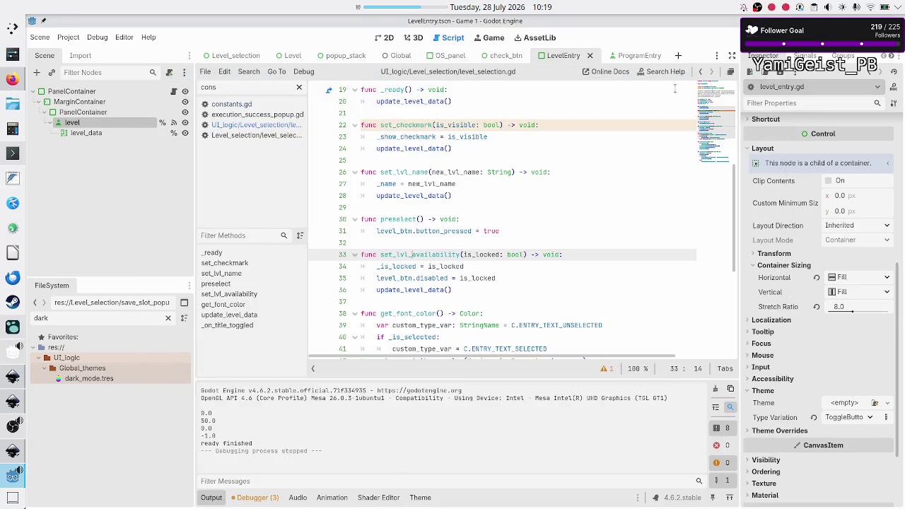
{"action": "left_click", "coordinate": [386, 37]}
{"action": "left_click", "coordinate": [92, 95]}
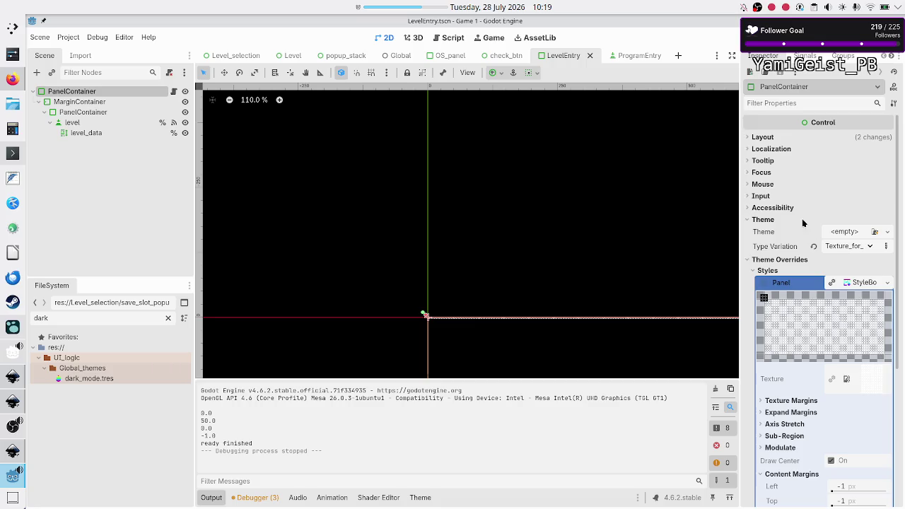
- Tick Horizontal and Vertical Expand under Layout > Container Sizing for PanelContainer and save the scene
{"action": "left_click", "coordinate": [768, 138]}
{"action": "left_click", "coordinate": [796, 280]}
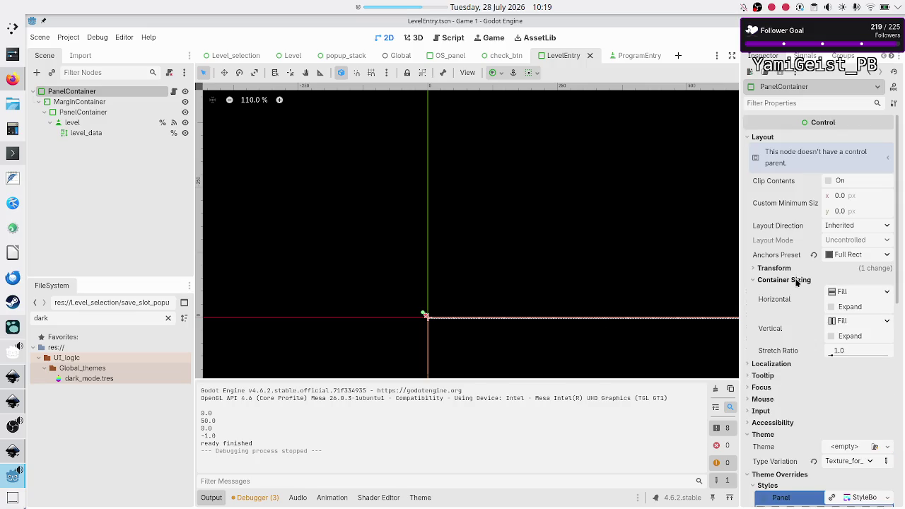
{"action": "left_click", "coordinate": [844, 309]}
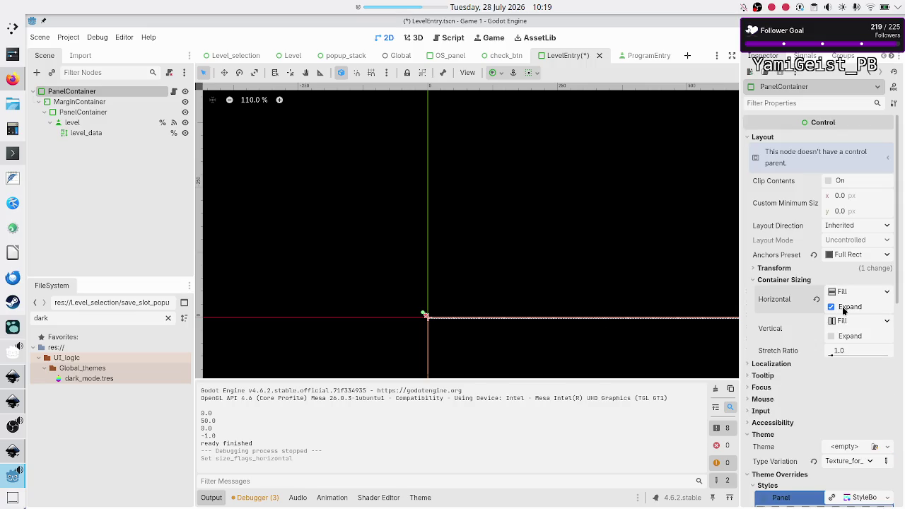
{"action": "left_click", "coordinate": [832, 336]}
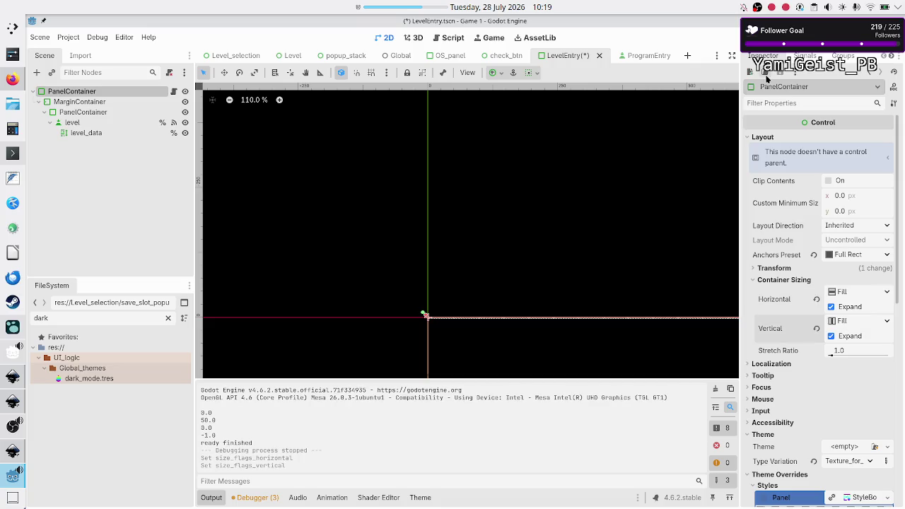
{"action": "key", "text": "ctrl+s"}
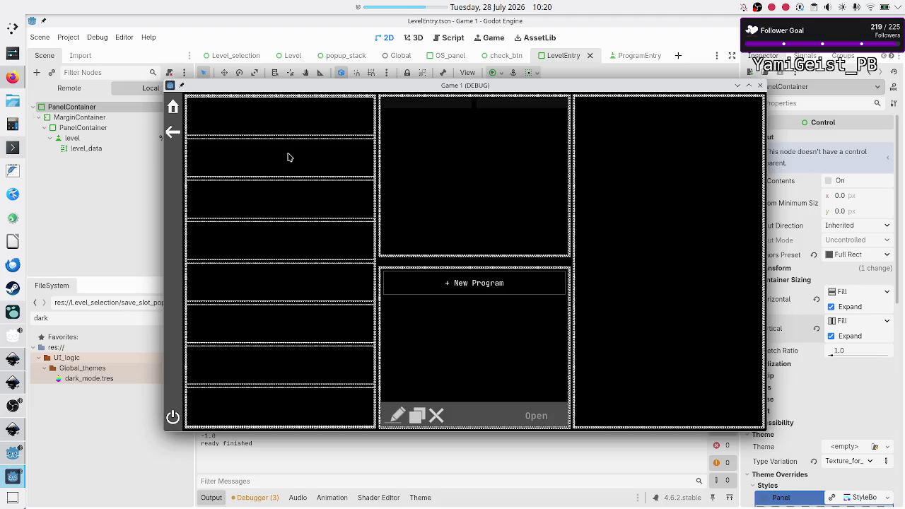
- Close the Game (DEBUG) window and select the level_data node in the Scene dock
{"action": "left_click", "coordinate": [760, 85]}
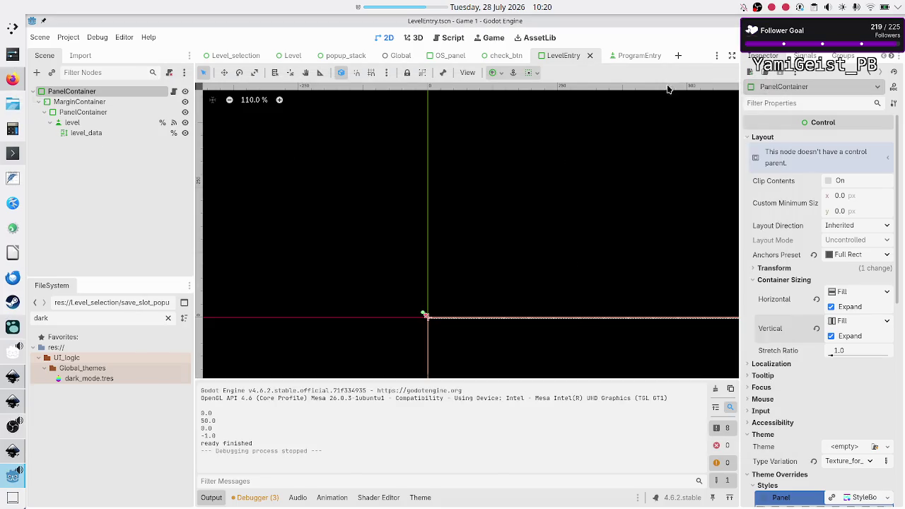
{"action": "left_click", "coordinate": [90, 132]}
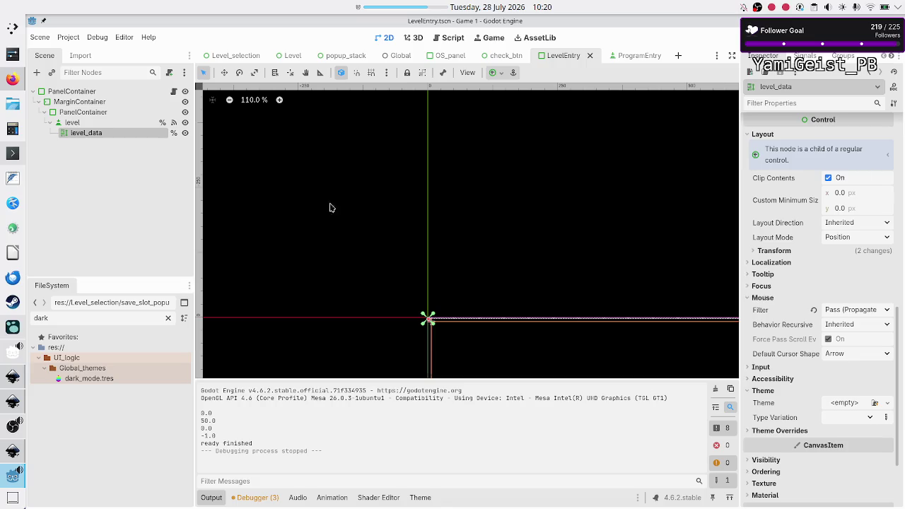
- Zoom out the 2D view, put 'test' into level_data's Text property, then remove it
{"action": "scroll", "coordinate": [507, 259], "scroll_direction": "down", "scroll_amount": 2}
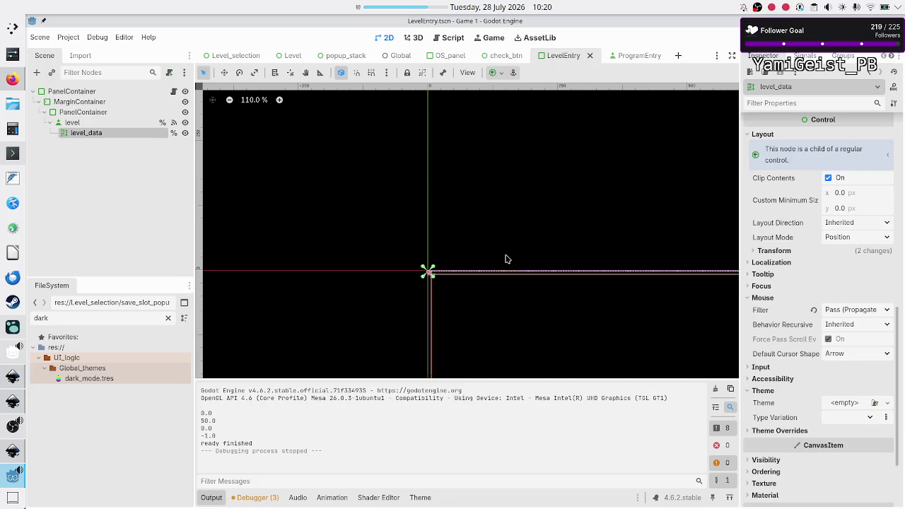
{"action": "scroll", "coordinate": [507, 258], "scroll_direction": "down", "scroll_amount": 7}
{"action": "scroll", "coordinate": [507, 259], "scroll_direction": "down", "scroll_amount": 5}
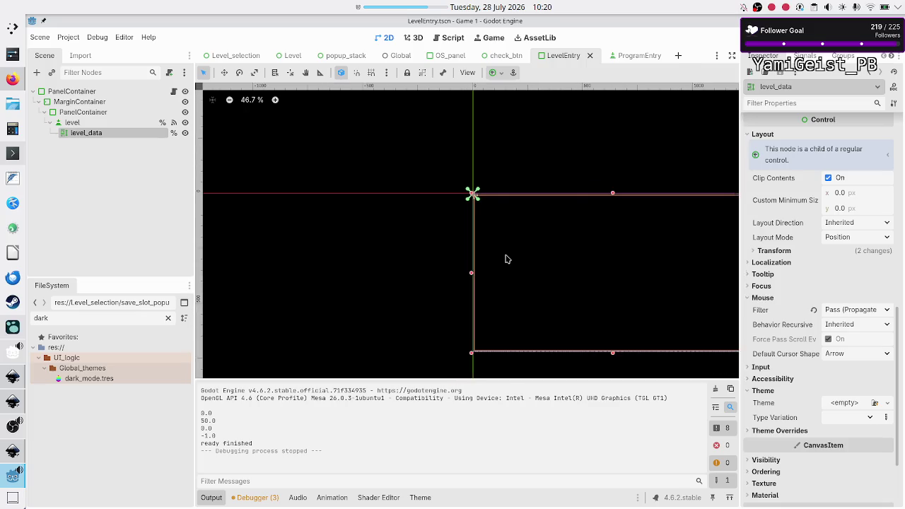
{"action": "scroll", "coordinate": [506, 259], "scroll_direction": "right", "scroll_amount": 3}
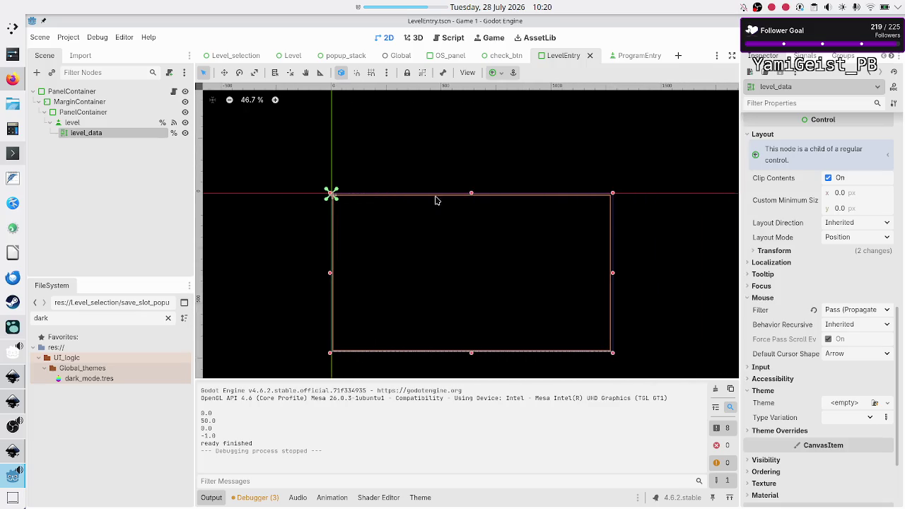
{"action": "scroll", "coordinate": [826, 251], "scroll_direction": "up", "scroll_amount": 10}
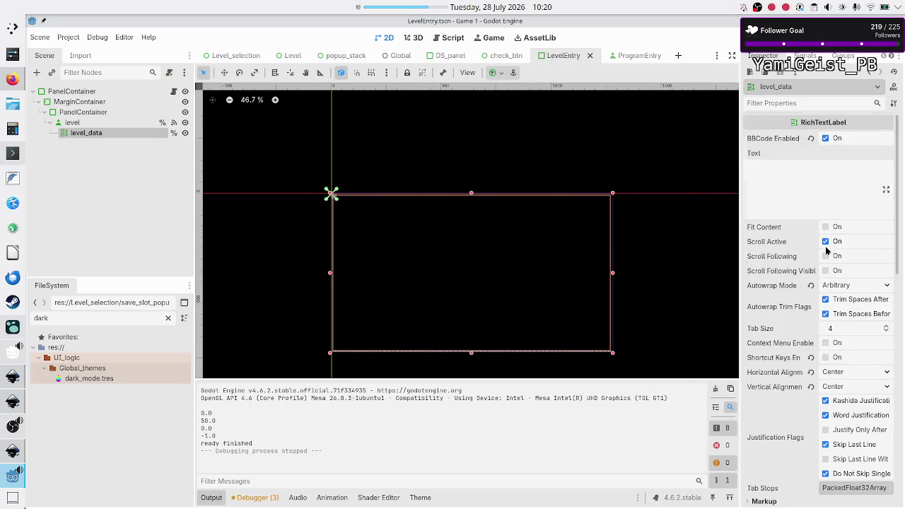
{"action": "left_click", "coordinate": [826, 169]}
{"action": "type", "text": "test"}
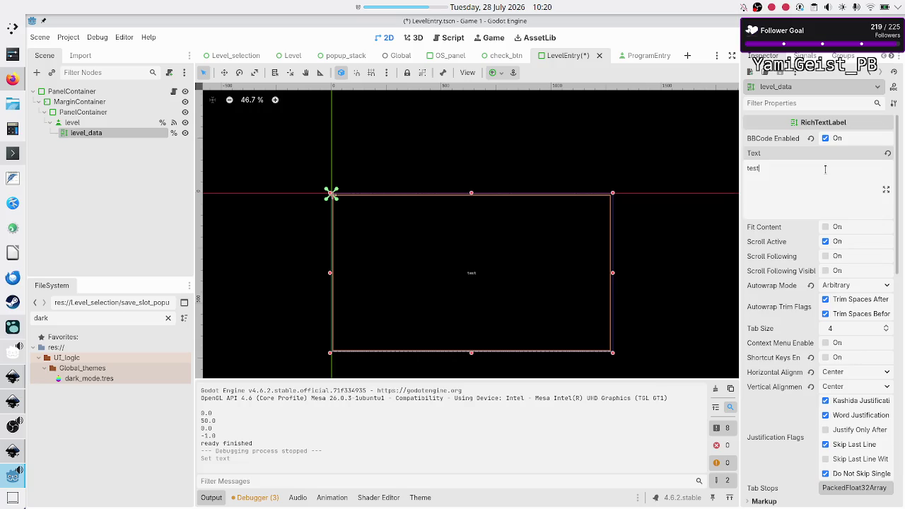
{"action": "key", "text": "BackSpace"}
{"action": "key", "text": "BackSpace"}
{"action": "key", "text": "BackSpace"}
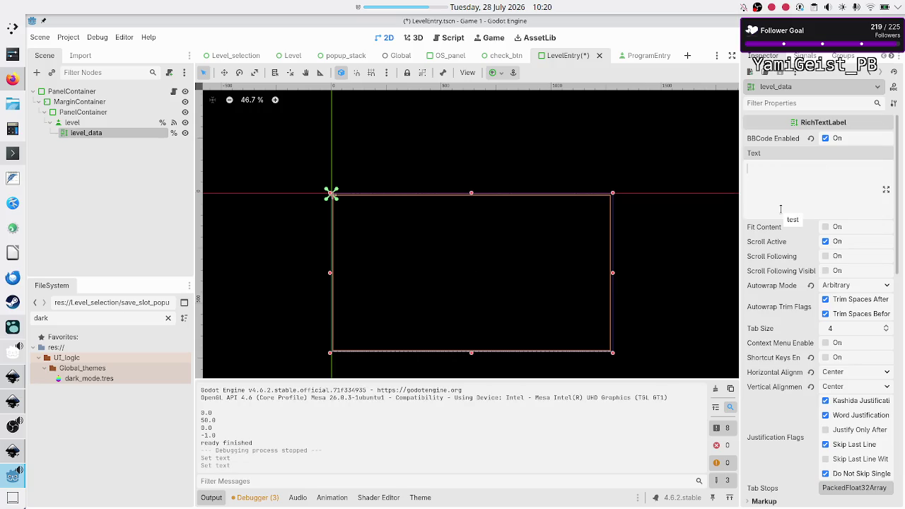
- Save the LevelEntry scene and open the root node's level_entry.gd script
{"action": "key", "text": "ctrl+s"}
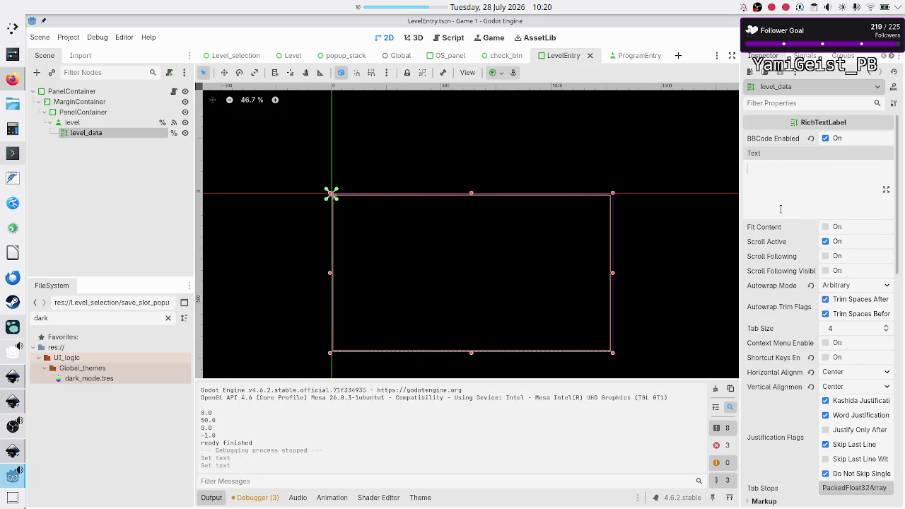
{"action": "left_click", "coordinate": [175, 92]}
{"action": "scroll", "coordinate": [465, 226], "scroll_direction": "down", "scroll_amount": 6}
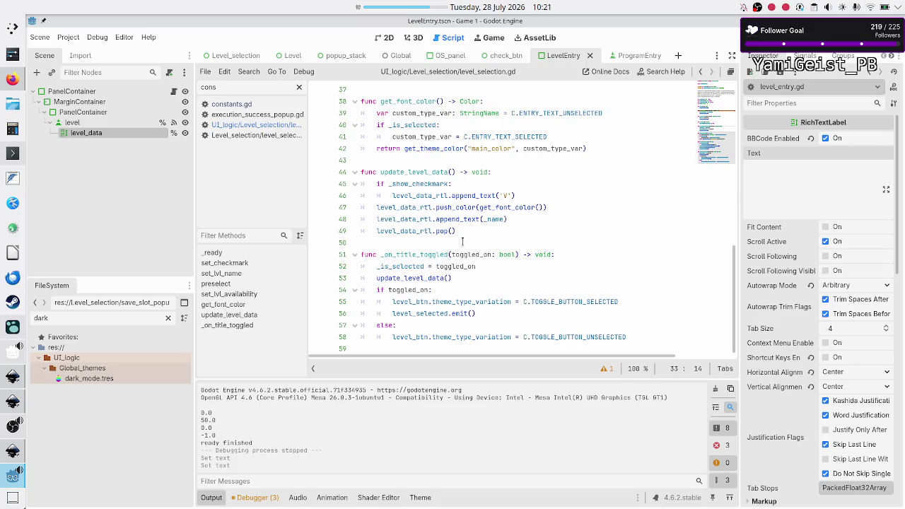
{"action": "scroll", "coordinate": [463, 242], "scroll_direction": "up", "scroll_amount": 6}
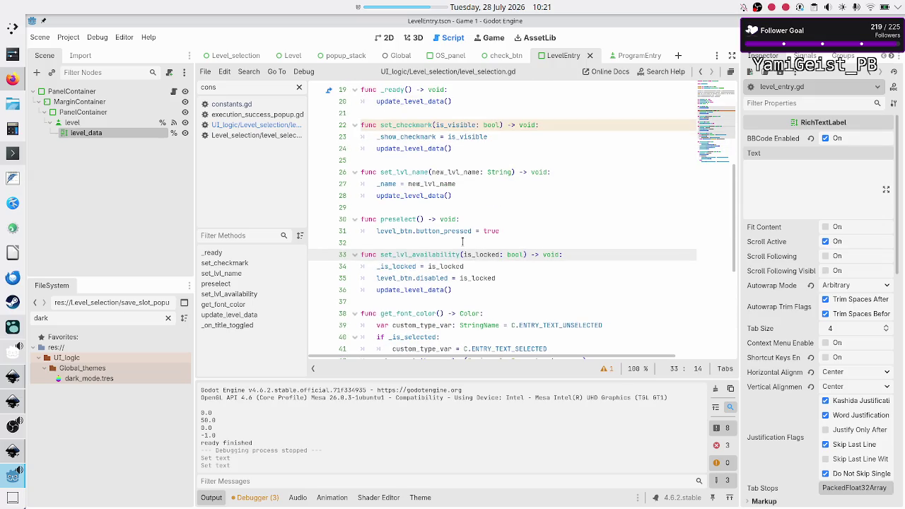
{"action": "scroll", "coordinate": [462, 248], "scroll_direction": "down", "scroll_amount": 6}
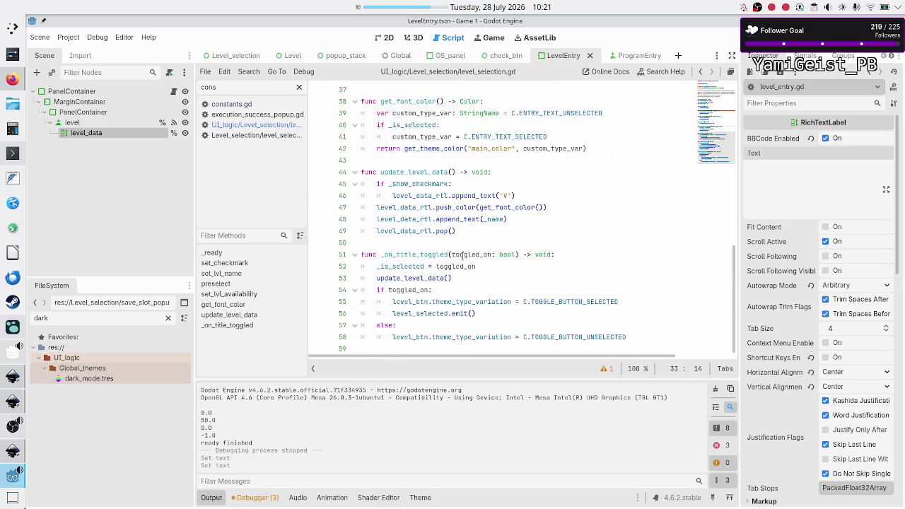
{"action": "left_click", "coordinate": [488, 195]}
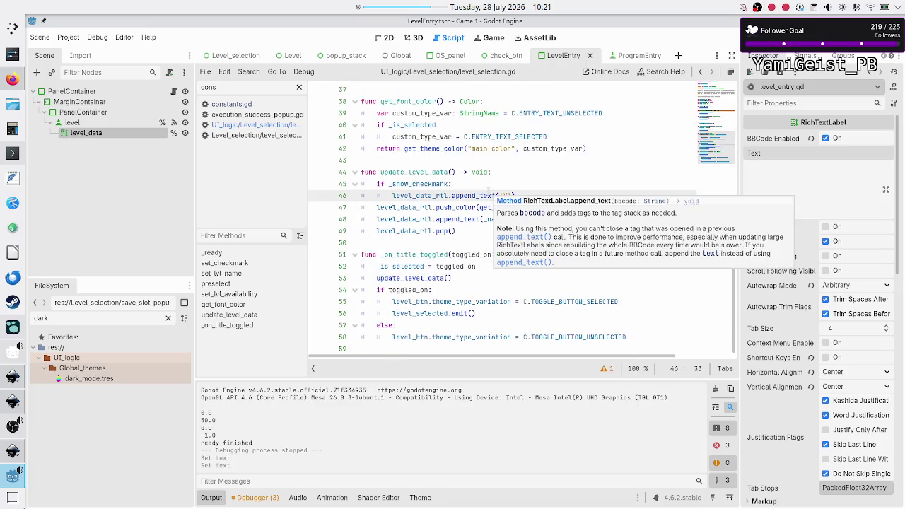
{"action": "left_click", "coordinate": [486, 183]}
{"action": "key", "text": "Right"}
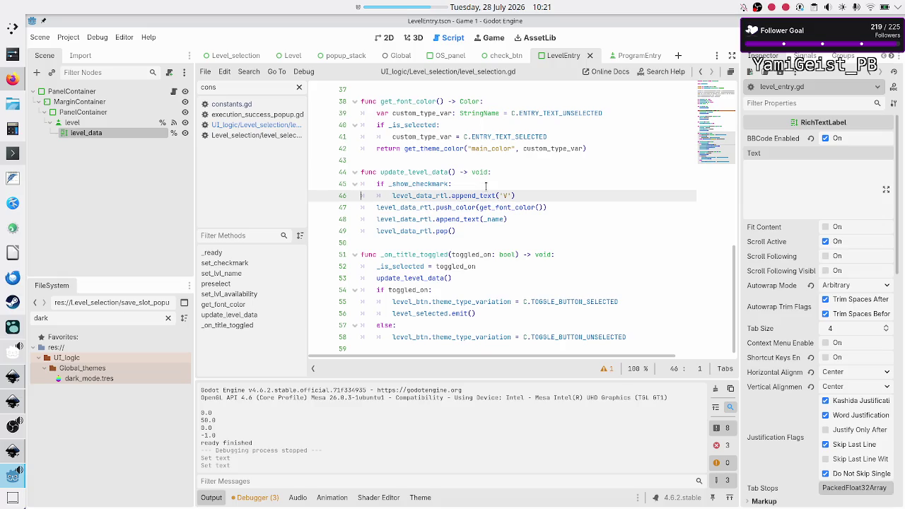
{"action": "key", "text": "Down"}
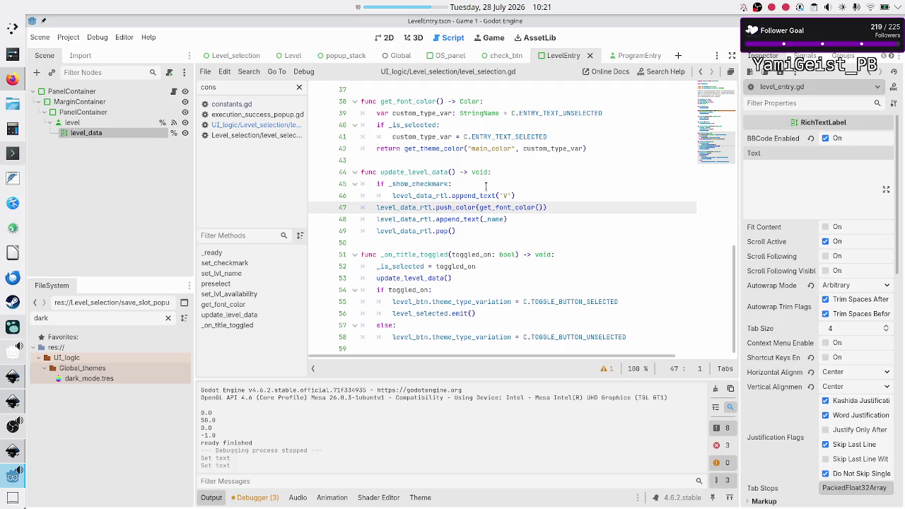
{"action": "key", "text": "shift+End"}
{"action": "key", "text": "Right"}
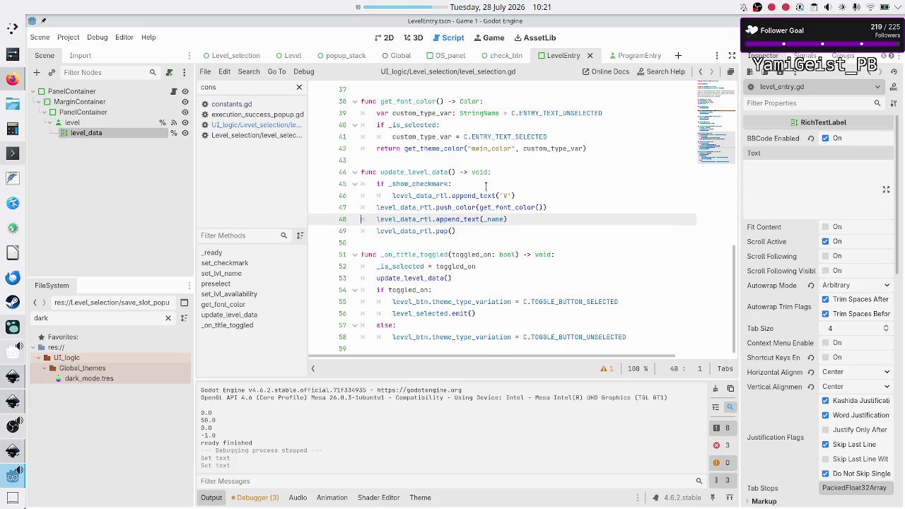
{"action": "key", "text": "shift+Down"}
{"action": "key", "text": "shift+Home"}
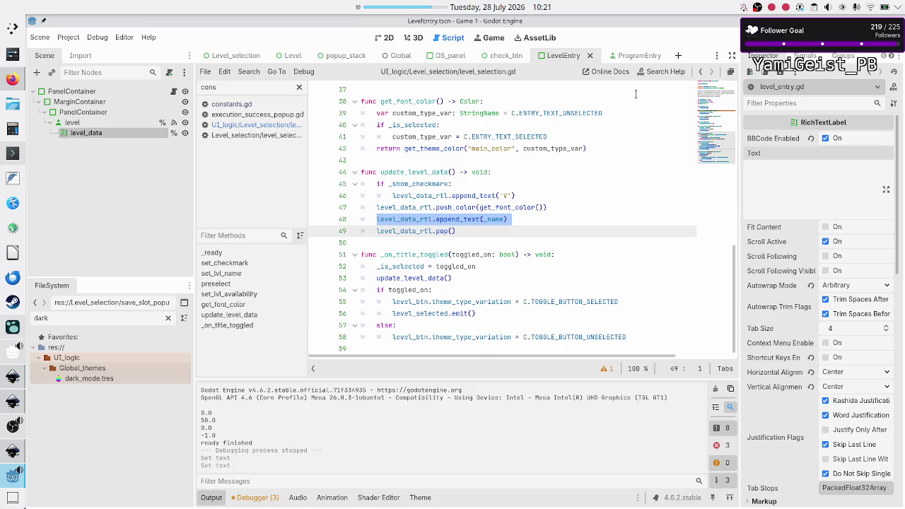
- Search the help for append_text and follow its note to RichTextLabel's text property
{"action": "left_click", "coordinate": [677, 73]}
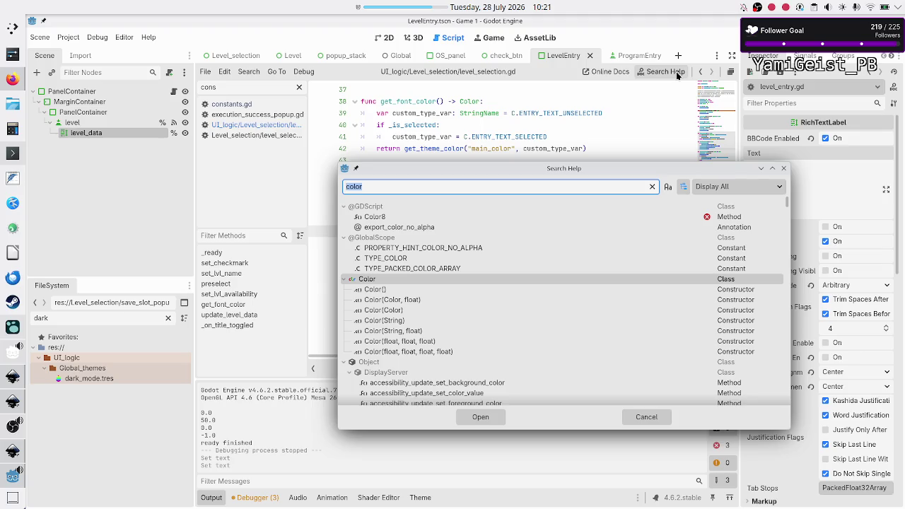
{"action": "type", "text": "appen"}
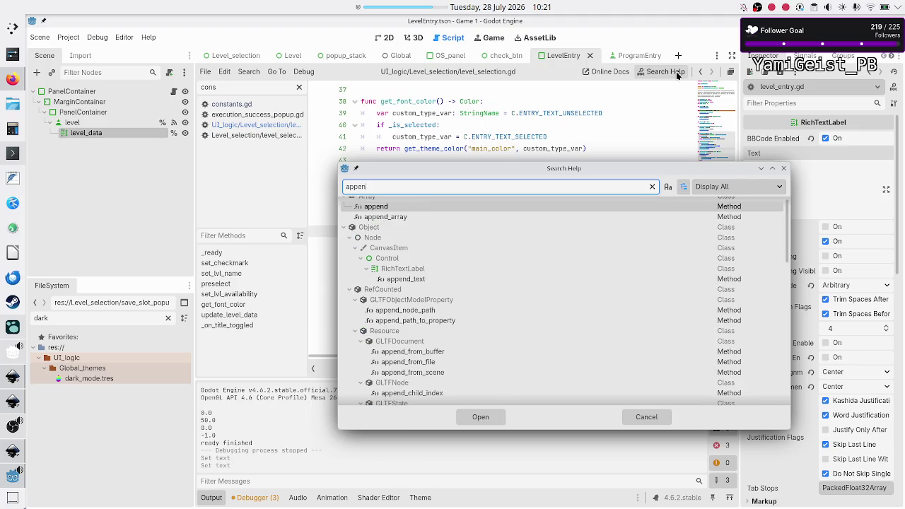
{"action": "type", "text": "d_text"}
{"action": "key", "text": "Return"}
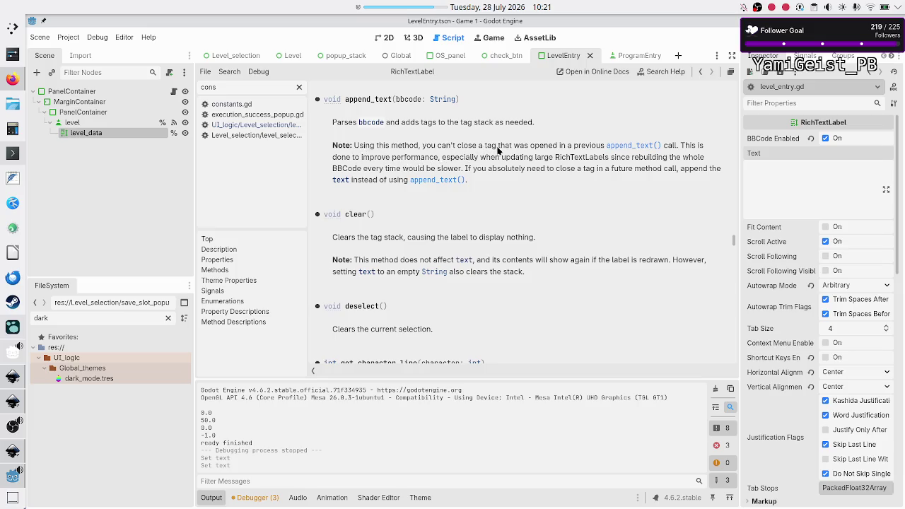
{"action": "left_click_drag", "start_coordinate": [497, 146], "coordinate": [424, 147]}
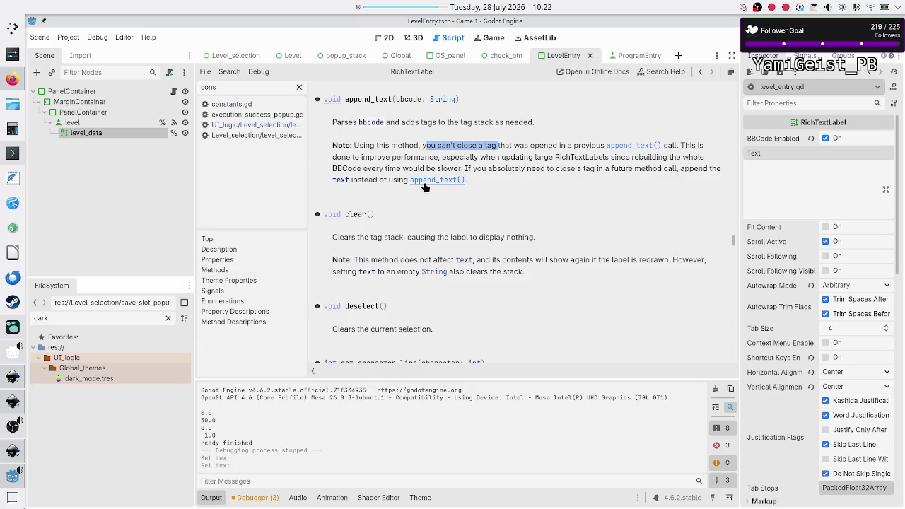
{"action": "left_click", "coordinate": [341, 181]}
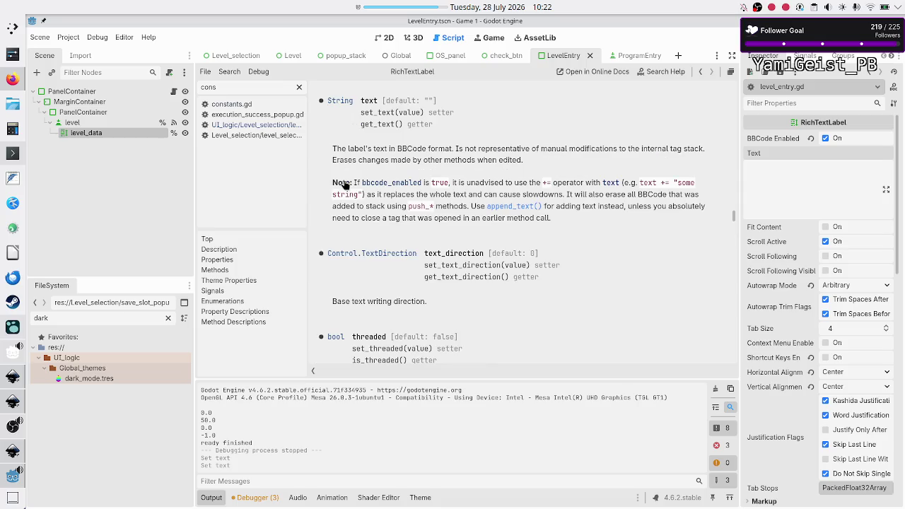
- Highlight the note about manual tag stack changes, then go back to level_entry.gd
{"action": "double_click", "coordinate": [368, 102]}
{"action": "left_click", "coordinate": [482, 149]}
{"action": "left_click_drag", "start_coordinate": [483, 150], "coordinate": [716, 154]}
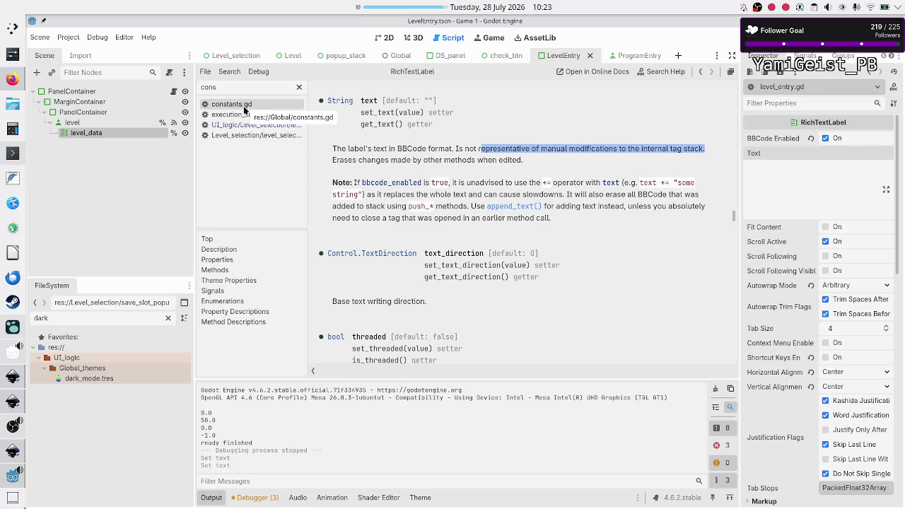
{"action": "left_click", "coordinate": [173, 91]}
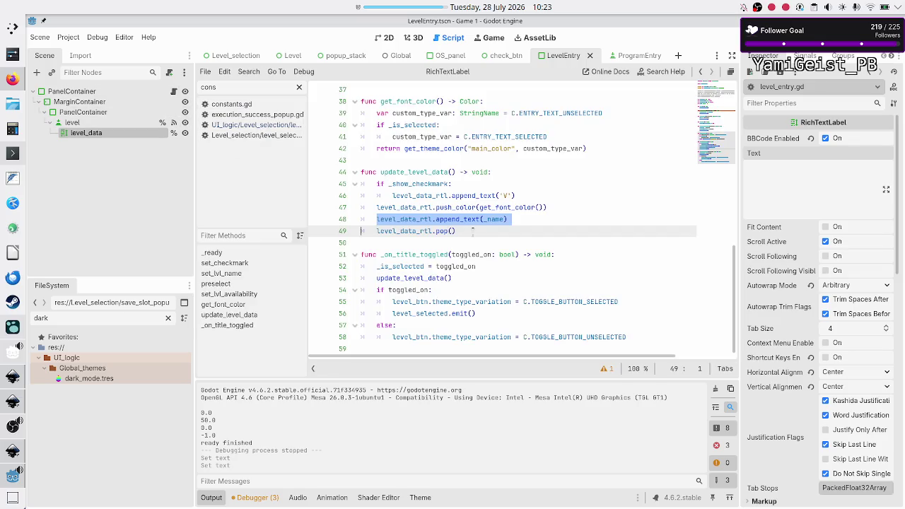
{"action": "left_click", "coordinate": [530, 196]}
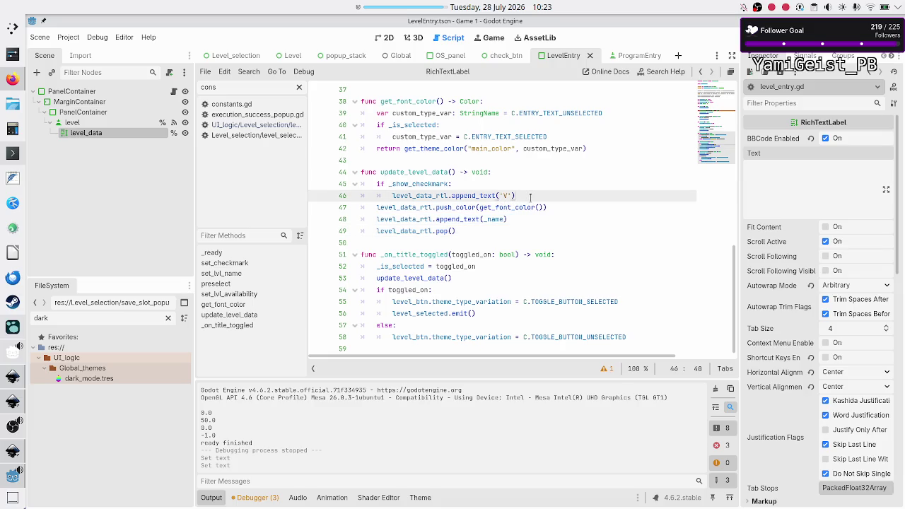
{"action": "key", "text": "Left"}
{"action": "key", "text": "Left"}
{"action": "key", "text": "shift+Right"}
{"action": "key", "text": "Down"}
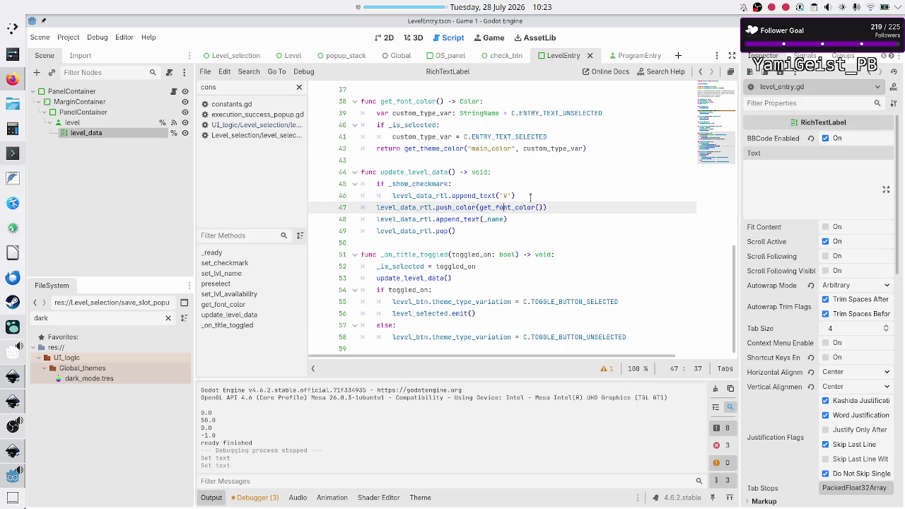
{"action": "key", "text": "Left"}
{"action": "key", "text": "Left"}
{"action": "key", "text": "Left"}
{"action": "key", "text": "Down"}
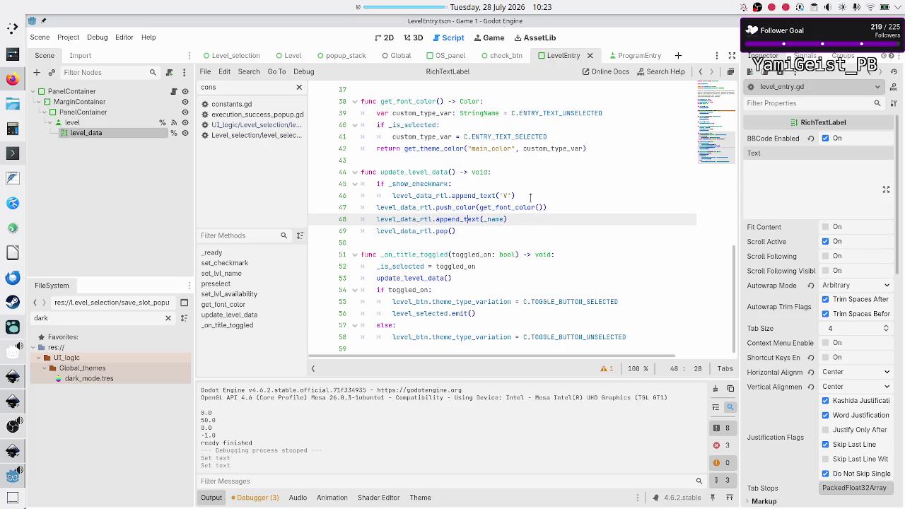
{"action": "key", "text": "Right"}
{"action": "key", "text": "shift+Right"}
{"action": "key", "text": "shift+Right"}
{"action": "key", "text": "shift+Right"}
{"action": "key", "text": "Down"}
{"action": "key", "text": "Down"}
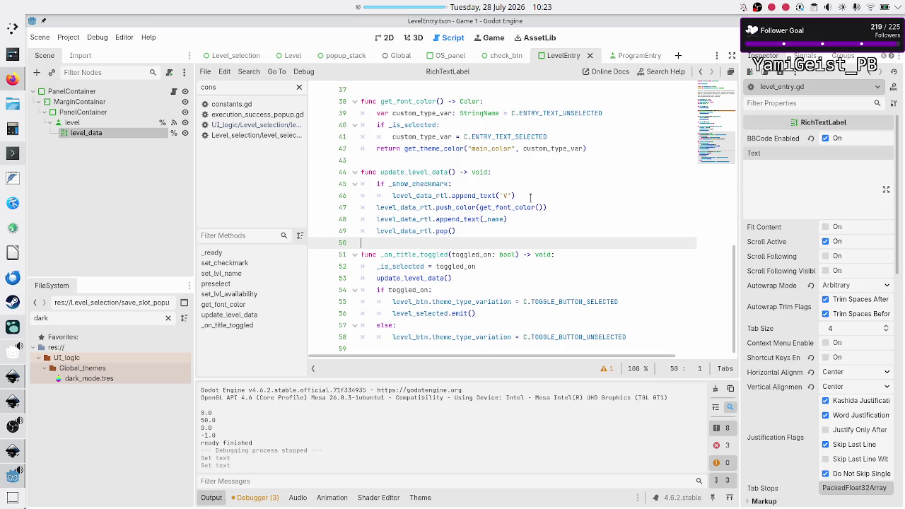
{"action": "key", "text": "ctrl+s"}
{"action": "double_click", "coordinate": [401, 170]}
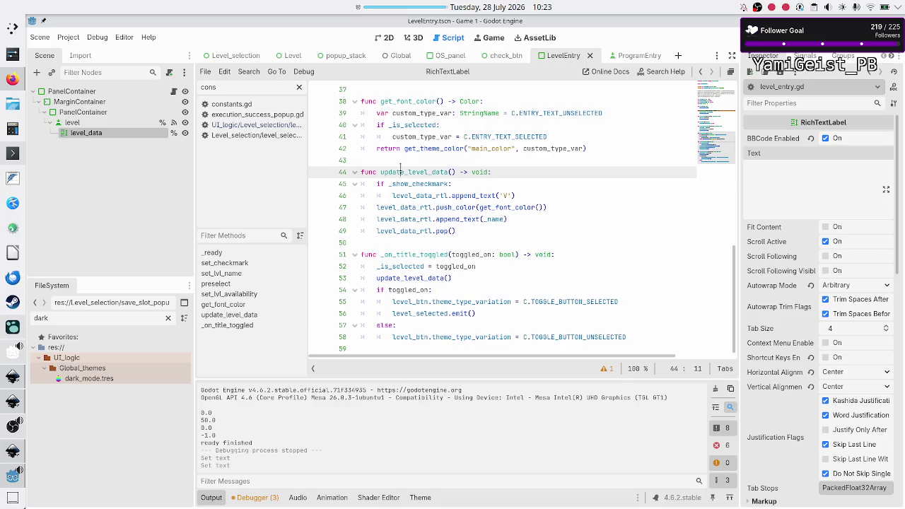
{"action": "scroll", "coordinate": [514, 218], "scroll_direction": "up", "scroll_amount": 11}
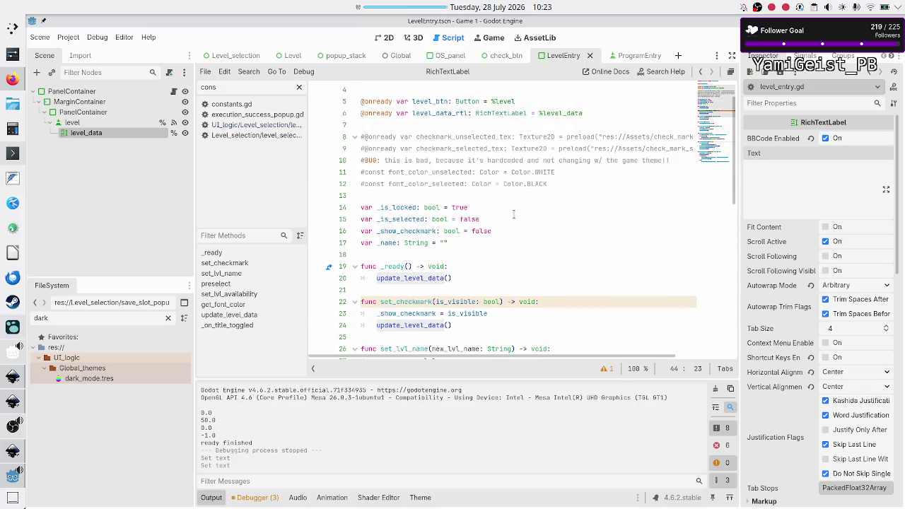
{"action": "scroll", "coordinate": [514, 214], "scroll_direction": "down", "scroll_amount": 3}
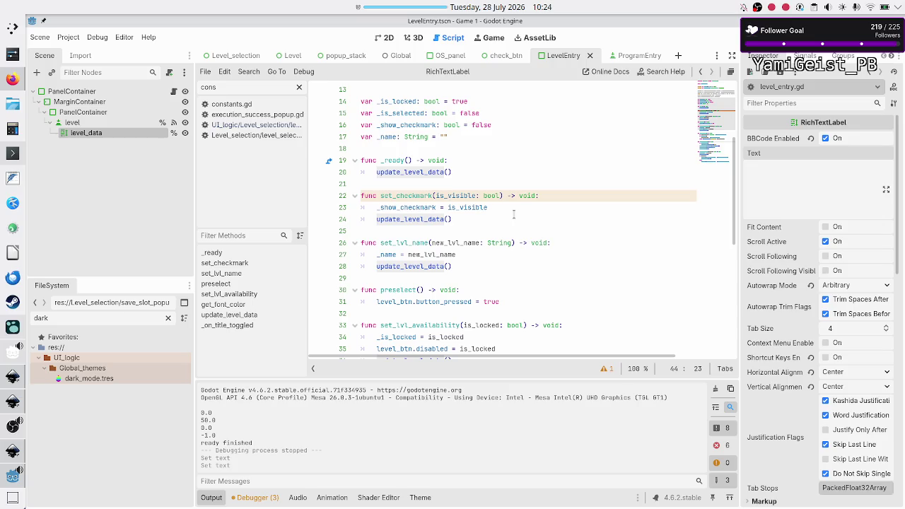
{"action": "scroll", "coordinate": [514, 214], "scroll_direction": "down", "scroll_amount": 1}
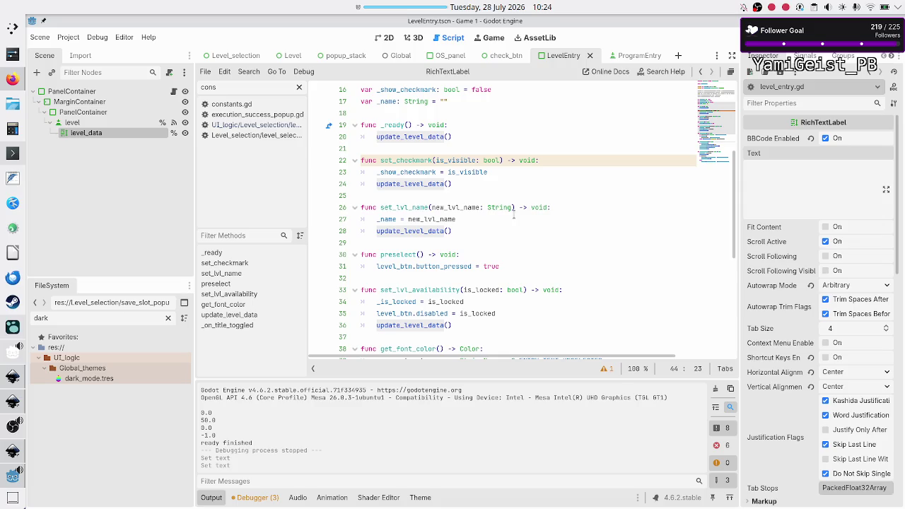
{"action": "scroll", "coordinate": [514, 214], "scroll_direction": "down", "scroll_amount": 1}
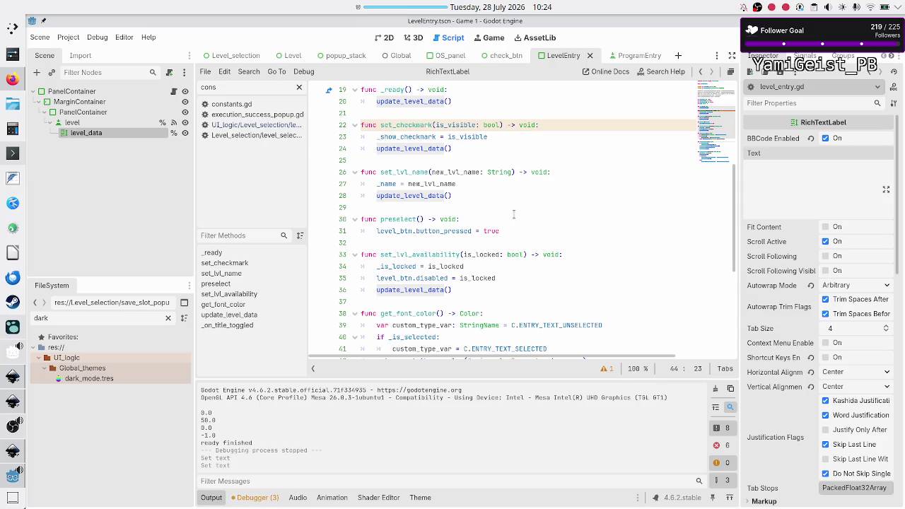
{"action": "scroll", "coordinate": [514, 215], "scroll_direction": "down", "scroll_amount": 1}
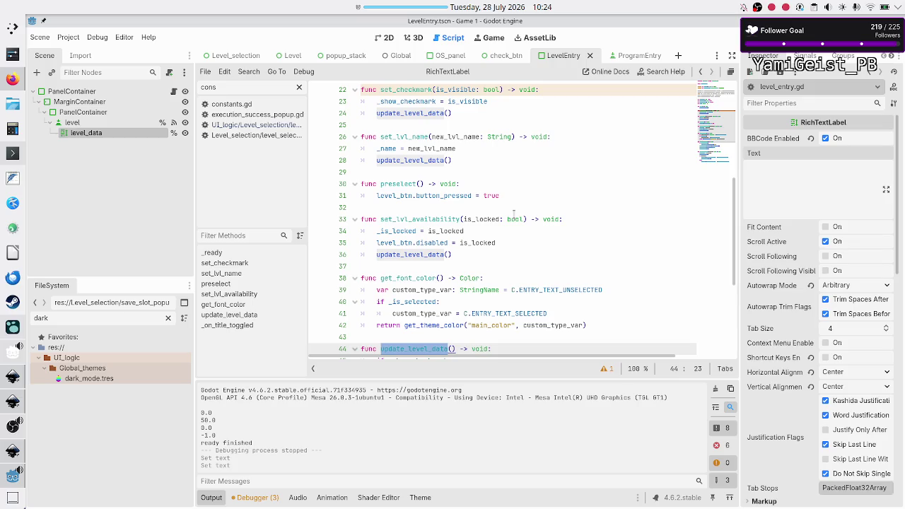
{"action": "scroll", "coordinate": [514, 214], "scroll_direction": "down", "scroll_amount": 2}
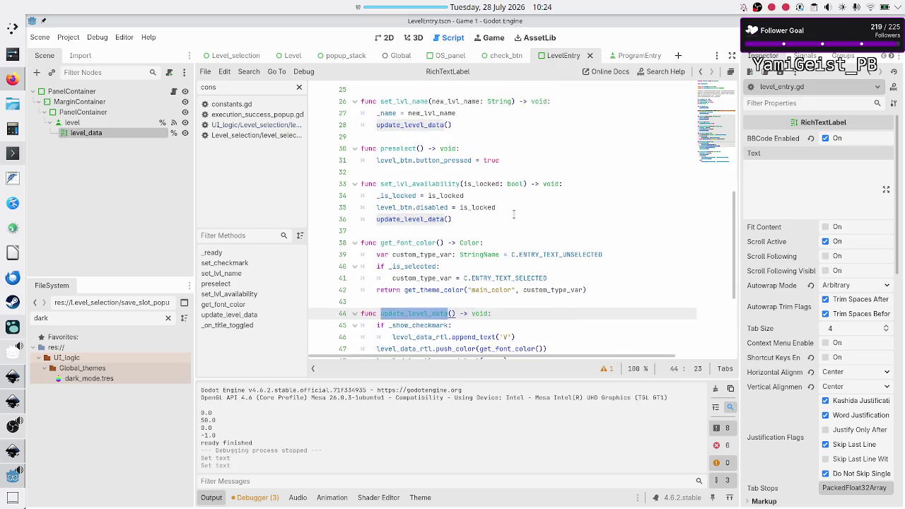
{"action": "scroll", "coordinate": [514, 214], "scroll_direction": "down", "scroll_amount": 3}
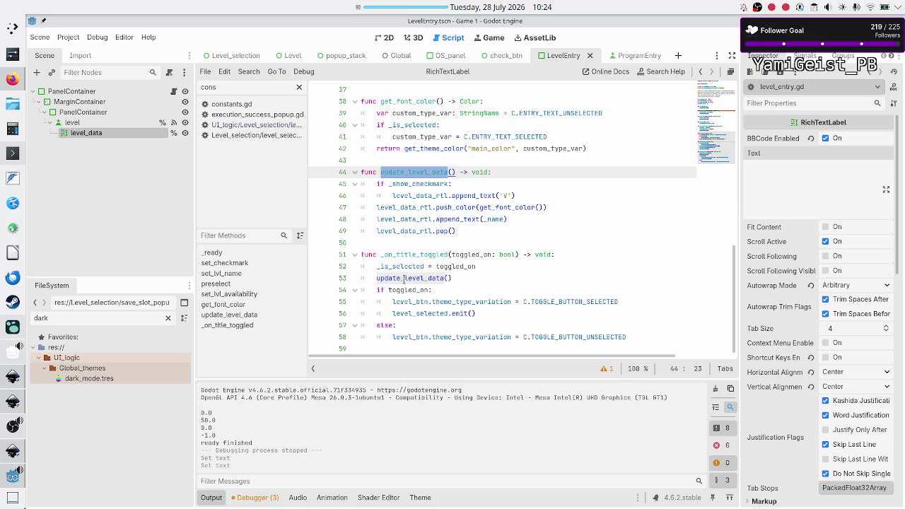
{"action": "double_click", "coordinate": [400, 279]}
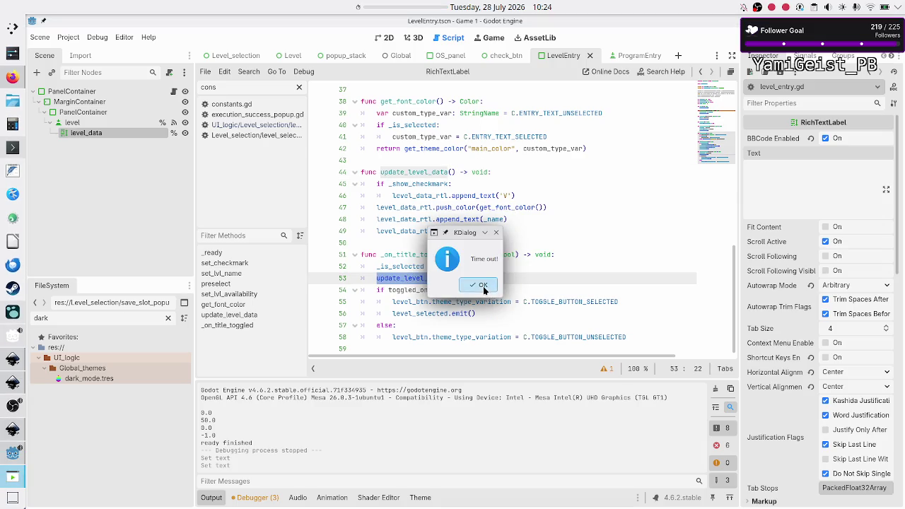
{"action": "left_click", "coordinate": [481, 286]}
{"action": "left_click", "coordinate": [510, 277]}
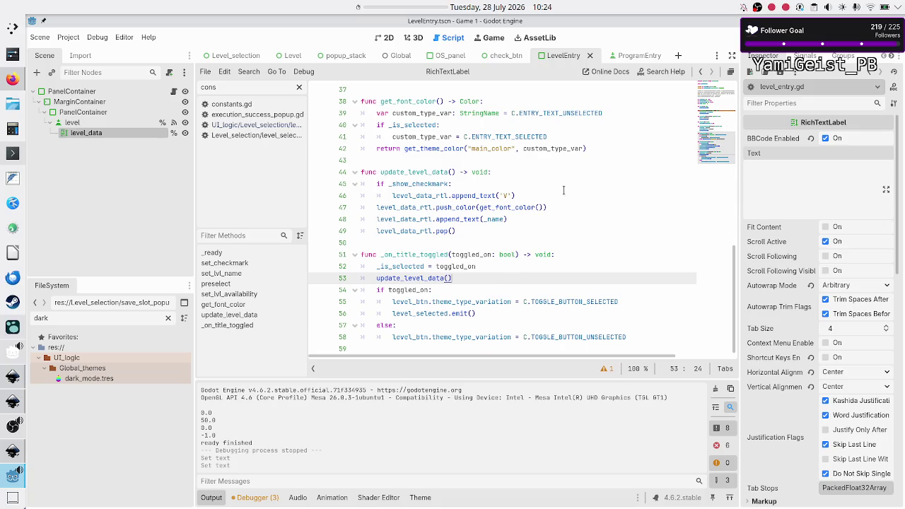
{"action": "scroll", "coordinate": [564, 190], "scroll_direction": "up", "scroll_amount": 3}
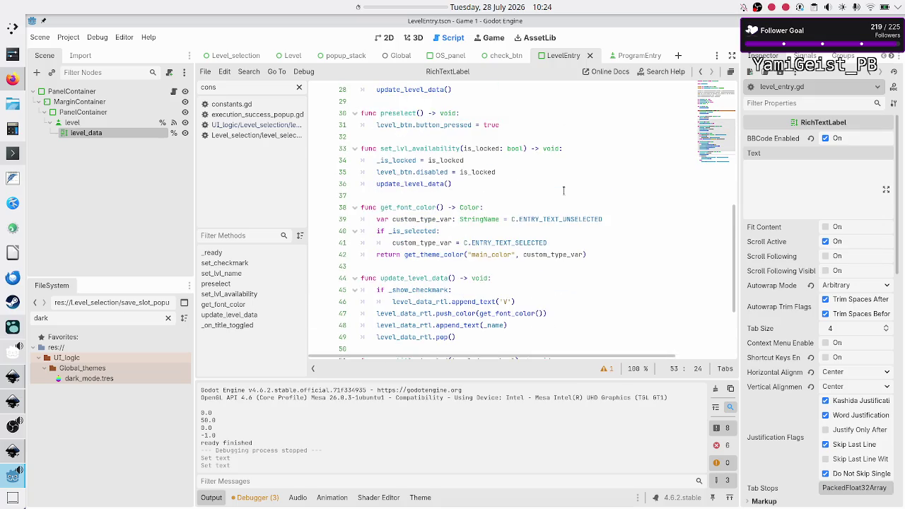
{"action": "scroll", "coordinate": [564, 190], "scroll_direction": "down", "scroll_amount": 2}
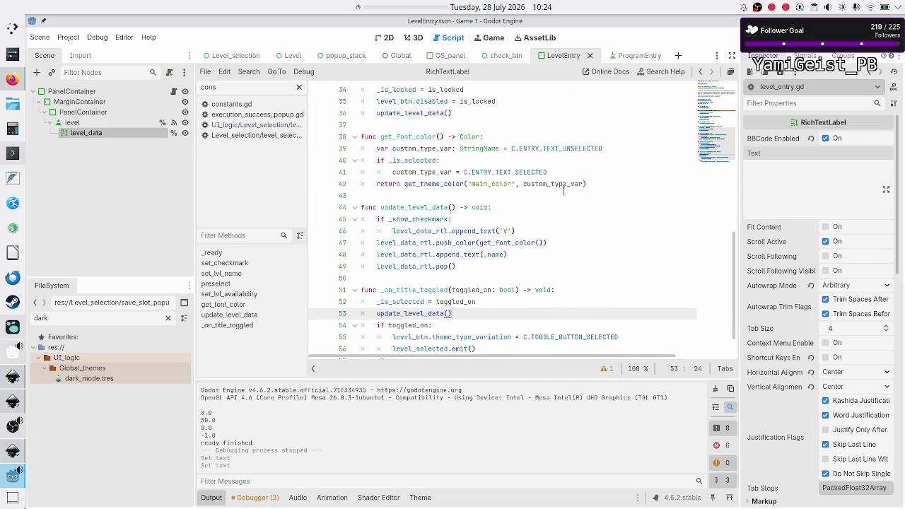
{"action": "left_click", "coordinate": [504, 230]}
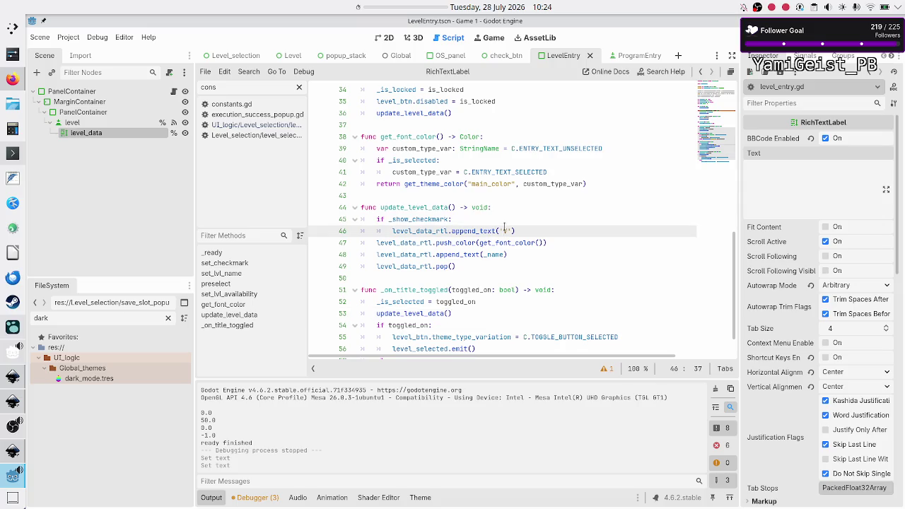
- Comment out update_level_data's old body and add level_data_rtl.text = "test" below it
{"action": "key", "text": "Up"}
{"action": "key", "text": "Home"}
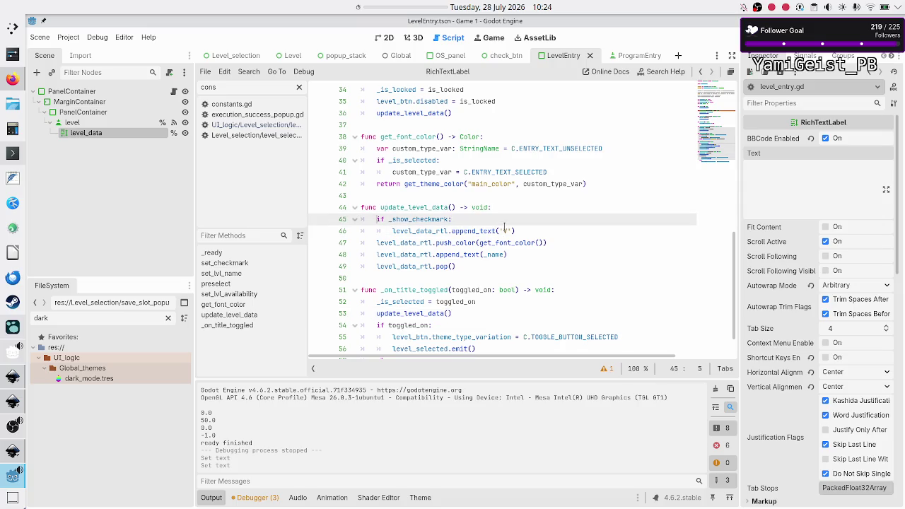
{"action": "key", "text": "shift+Down"}
{"action": "key", "text": "shift+Down"}
{"action": "key", "text": "shift+Down"}
{"action": "key", "text": "shift+End"}
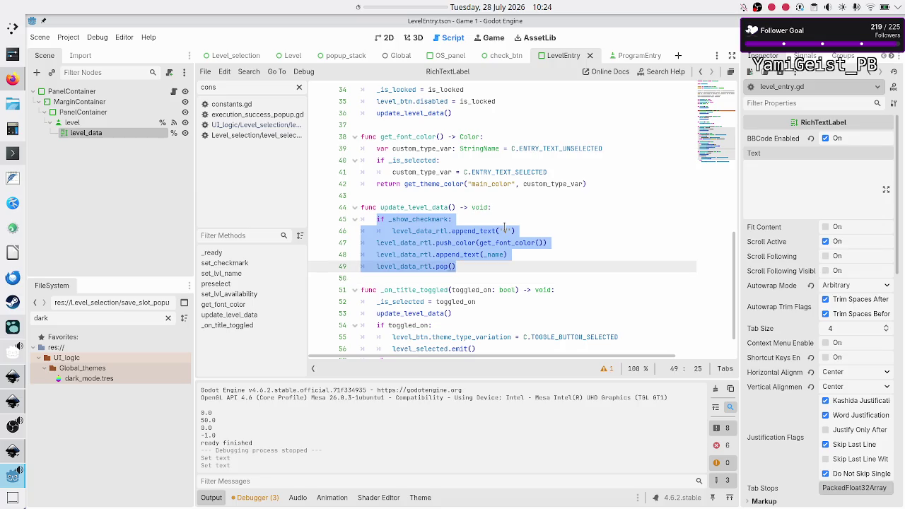
{"action": "key", "text": "ctrl+k"}
{"action": "key", "text": "Return"}
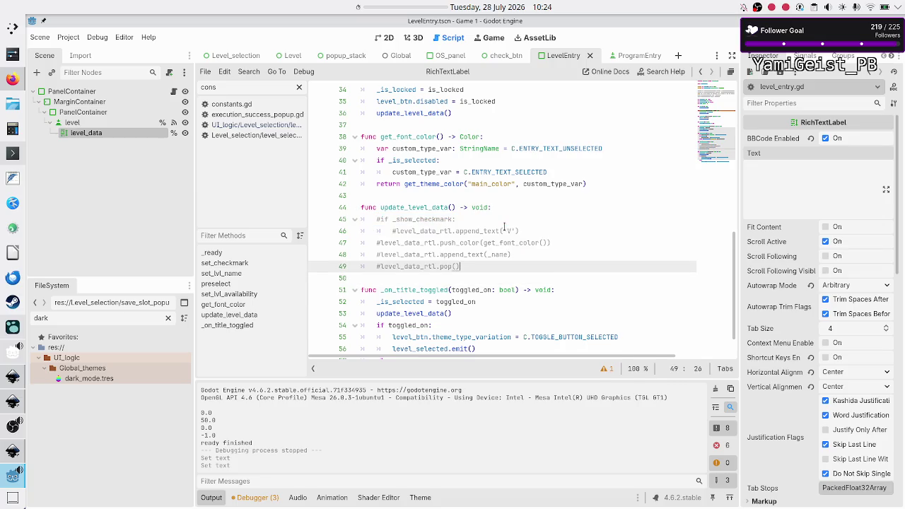
{"action": "type", "text": "level_da"}
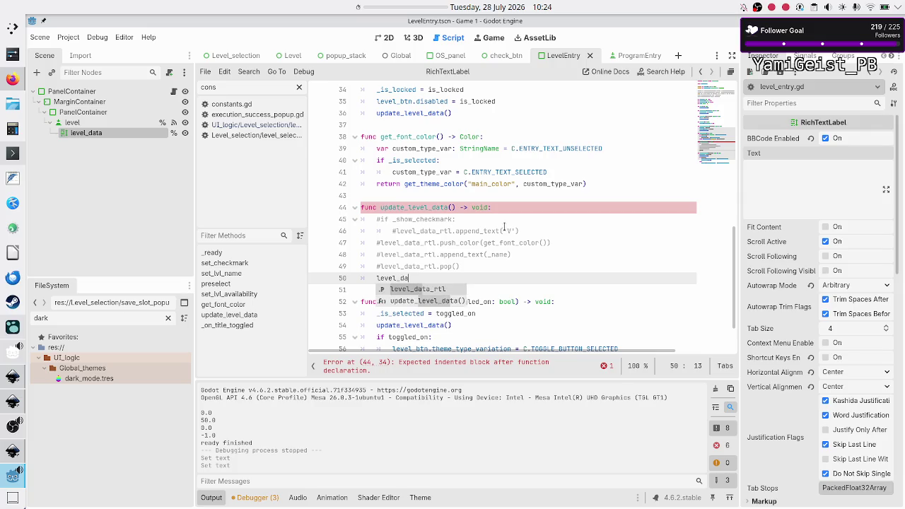
{"action": "key", "text": "Return"}
{"action": "type", "text": ".tex"}
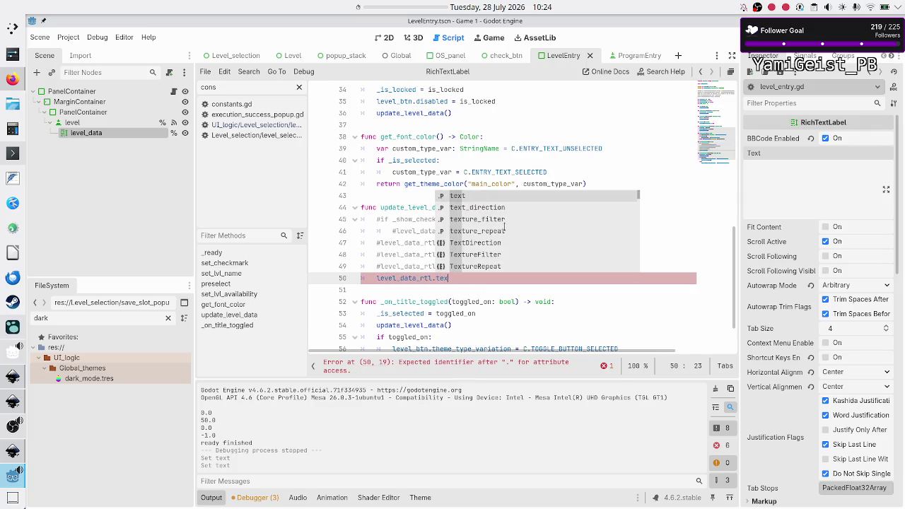
{"action": "key", "text": "Return"}
{"action": "type", "text": "= \"test"}
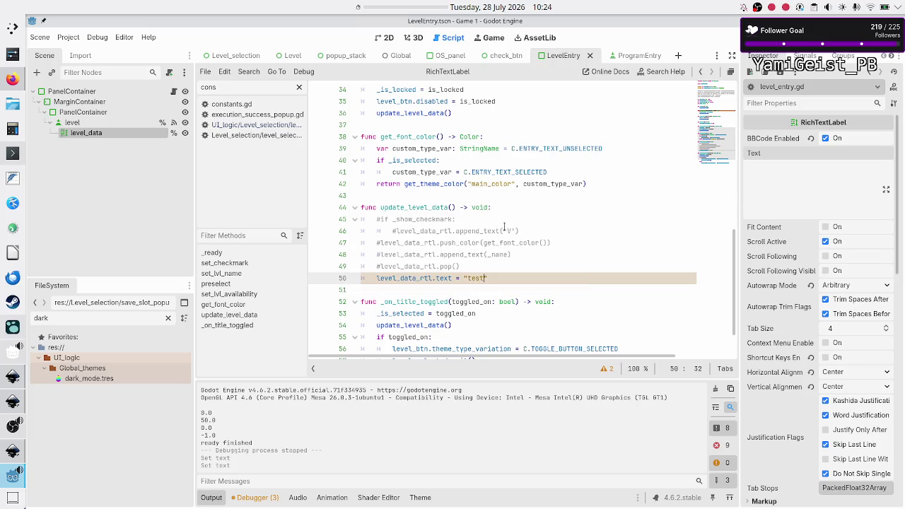
- Run the game with F5 to test the labels, close it, and leave the editor
{"action": "key", "text": "F5"}
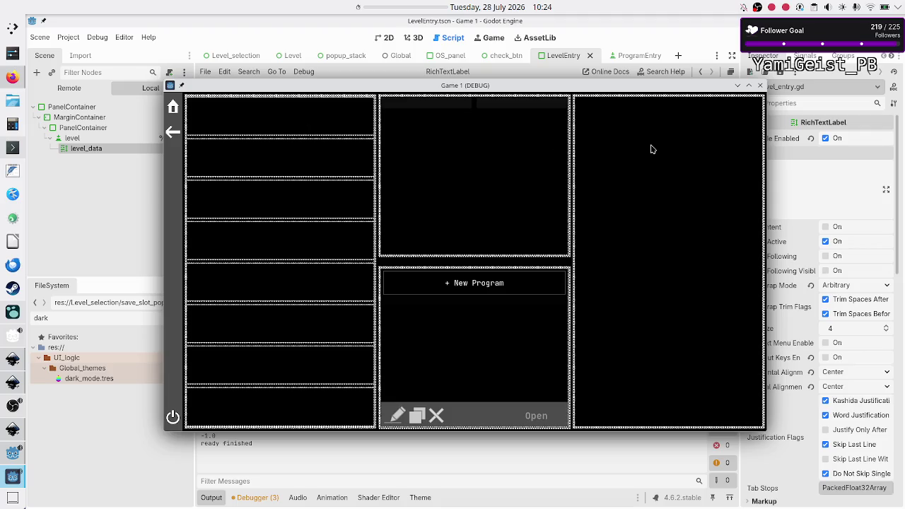
{"action": "left_click", "coordinate": [760, 85]}
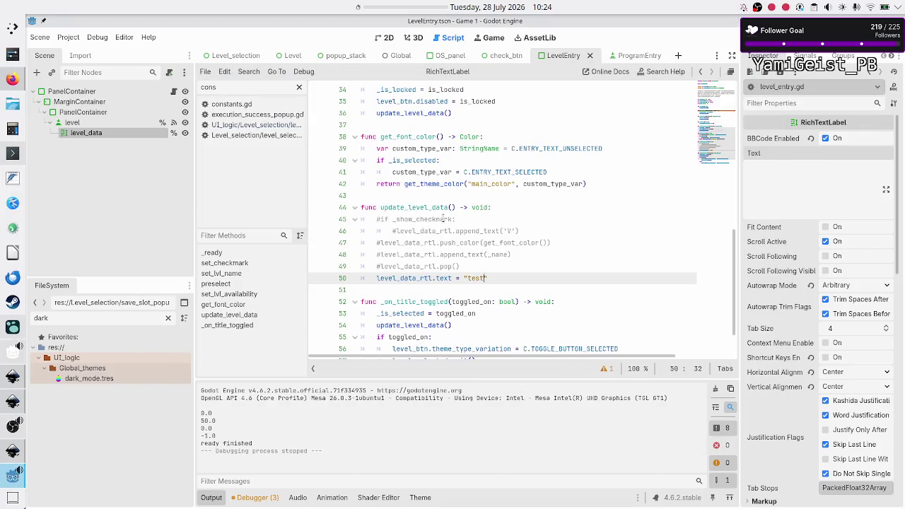
{"action": "left_click", "coordinate": [563, 251]}
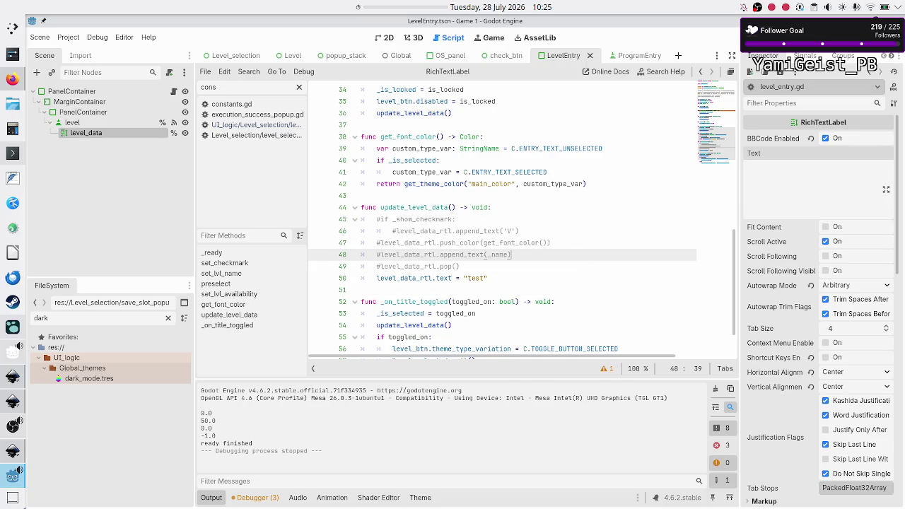
{"action": "key", "text": "alt+Tab"}
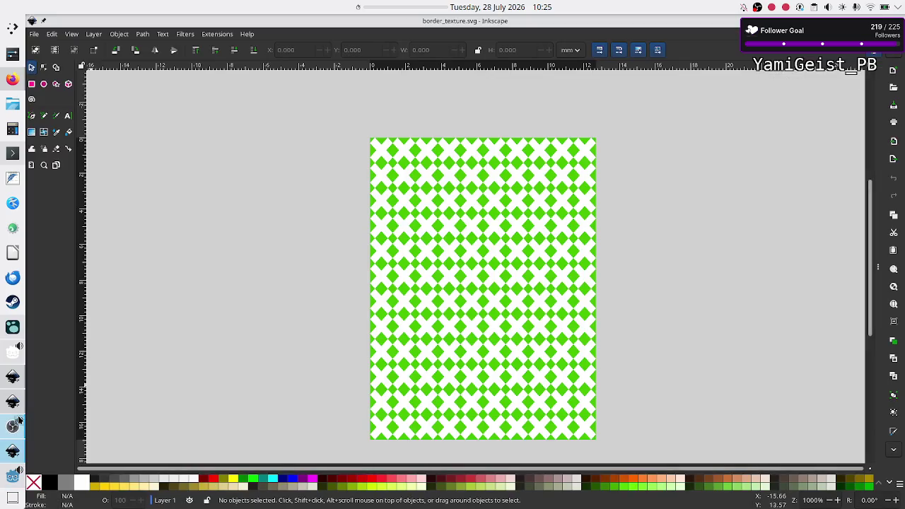
- Glance at OBS Studio and the file manager, then bring up the Duck.ai chat in Firefox
{"action": "left_click", "coordinate": [13, 425]}
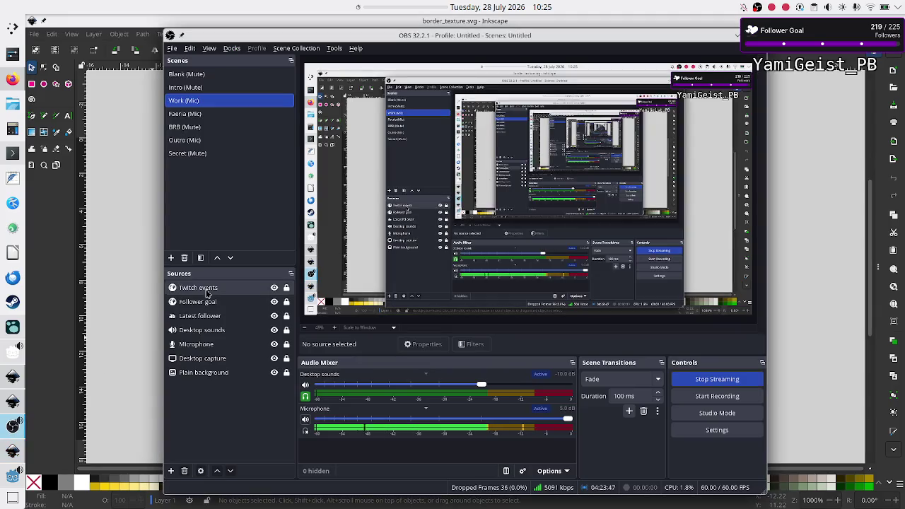
{"action": "left_click", "coordinate": [12, 103]}
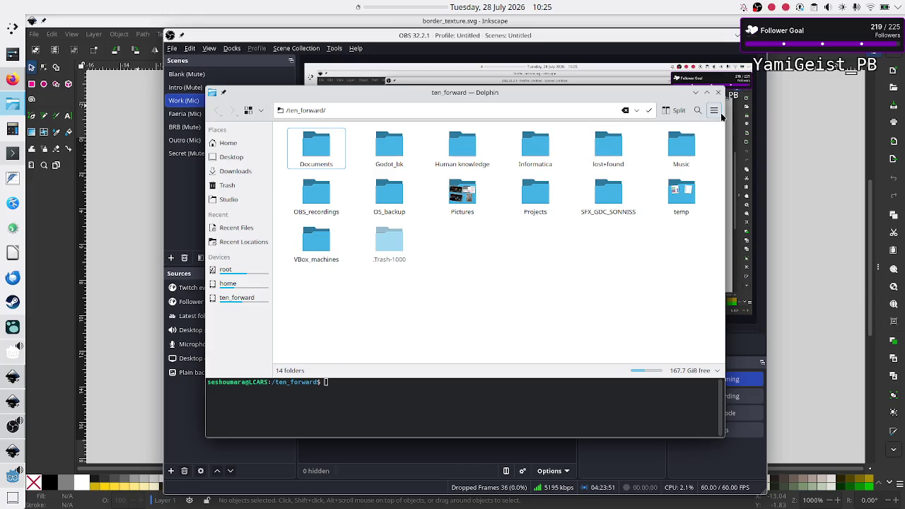
{"action": "left_click", "coordinate": [717, 92]}
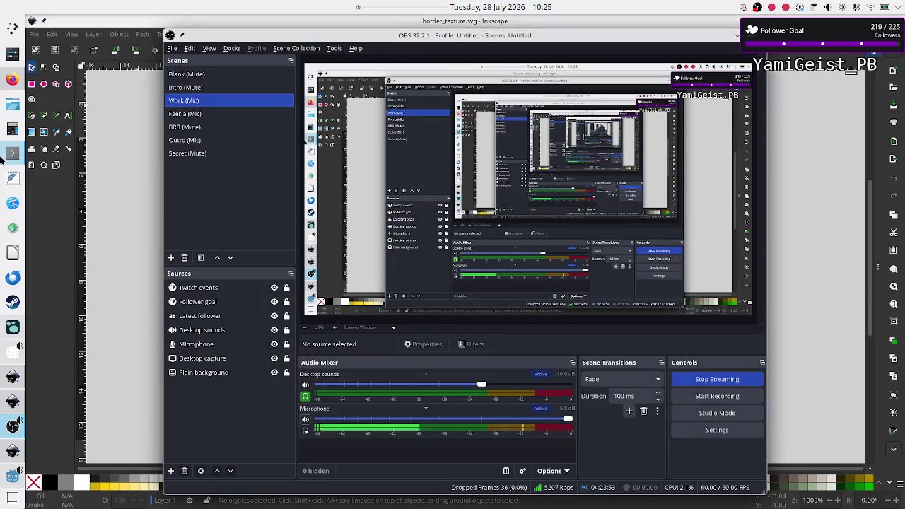
{"action": "left_click", "coordinate": [12, 78]}
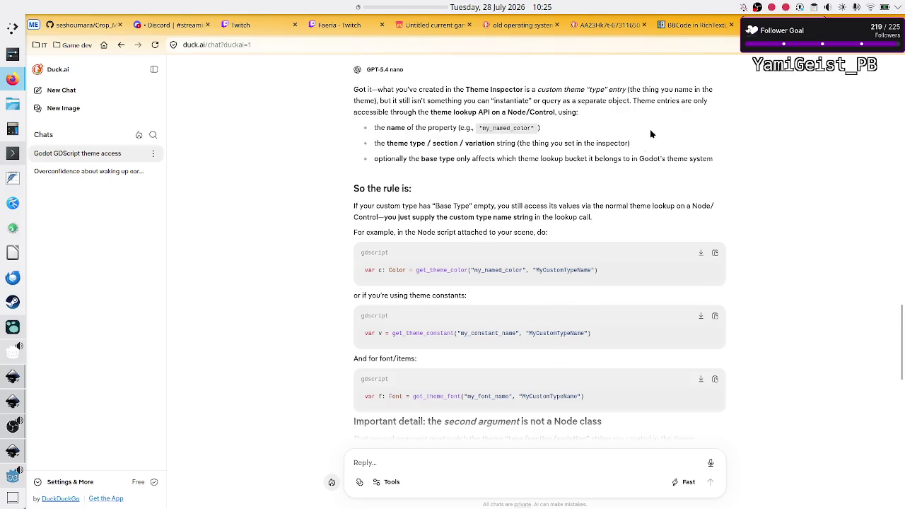
{"action": "scroll", "coordinate": [581, 315], "scroll_direction": "down", "scroll_amount": 5}
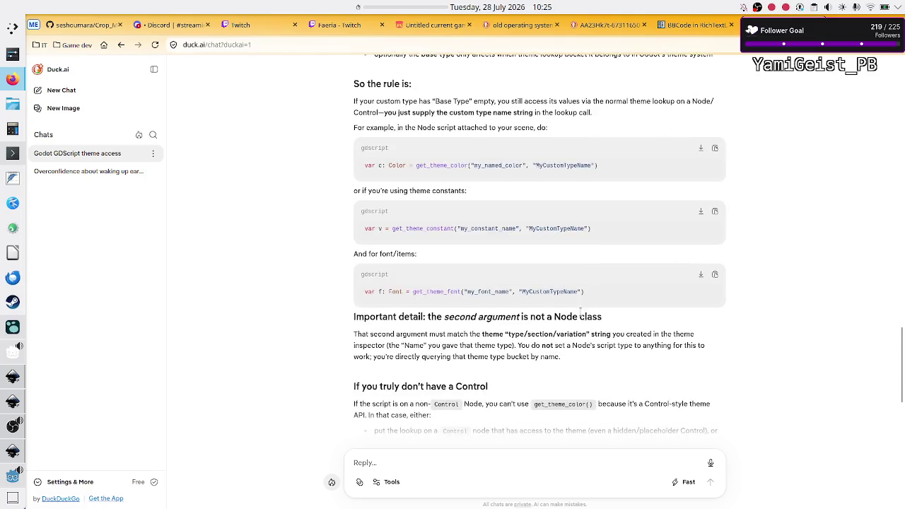
{"action": "scroll", "coordinate": [582, 315], "scroll_direction": "up", "scroll_amount": 1}
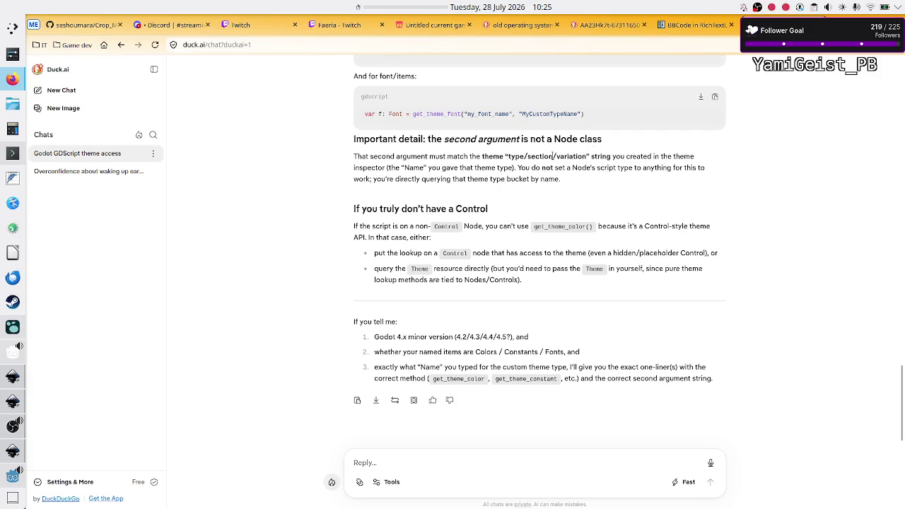
{"action": "left_click_drag", "start_coordinate": [525, 152], "coordinate": [585, 168]}
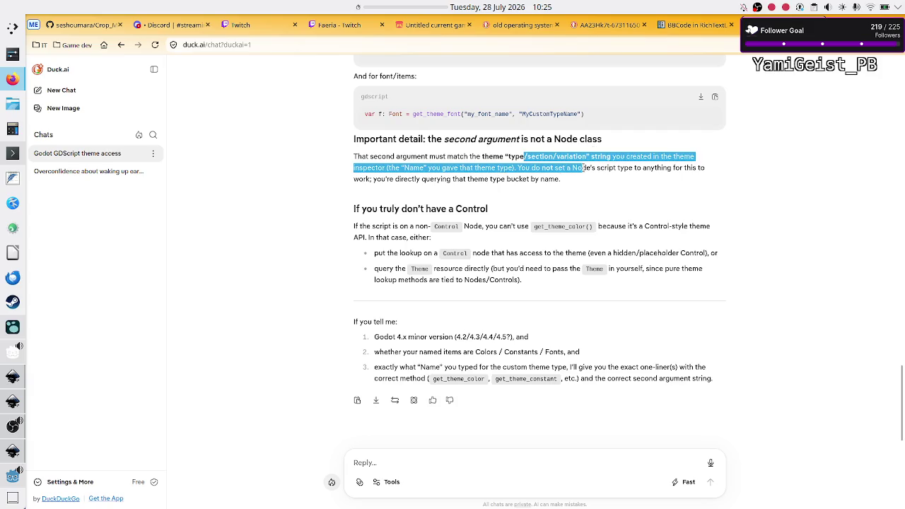
{"action": "left_click", "coordinate": [444, 167]}
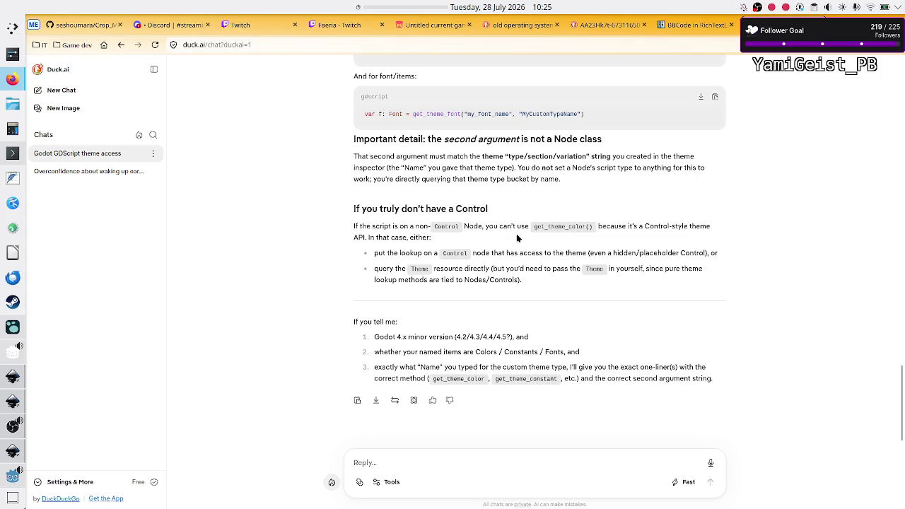
{"action": "scroll", "coordinate": [478, 273], "scroll_direction": "down", "scroll_amount": 1}
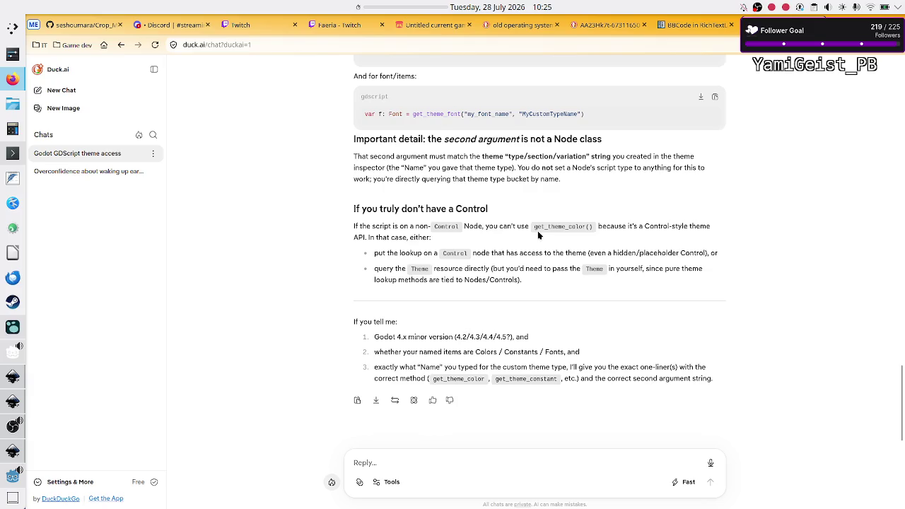